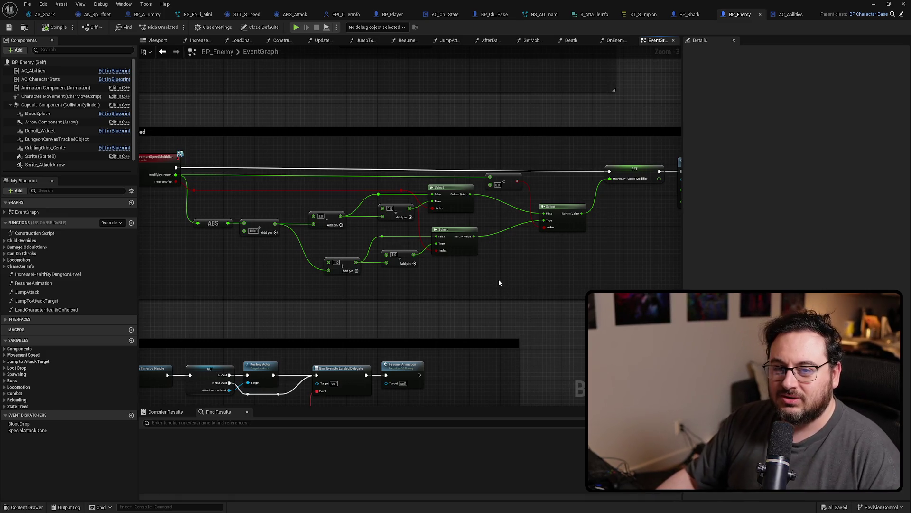
On BP_Shark's spawn graph, set the Movement Slow powerup's Var 1 to -99.0.
mouse_move(542, 264)
mouse_down()
mouse_move(238, 266)
mouse_move(499, 279)
mouse_up()
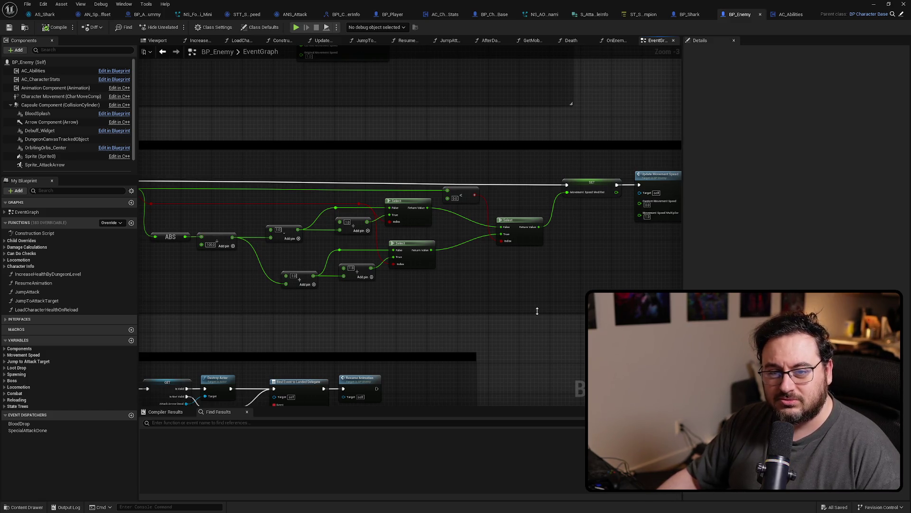
mouse_move(537, 311)
mouse_down()
mouse_move(443, 277)
mouse_move(427, 261)
mouse_up()
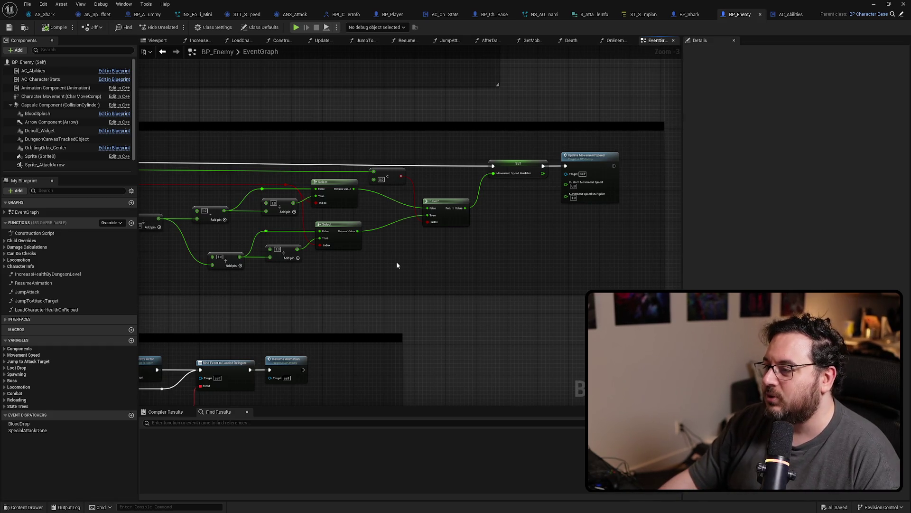
scroll(397, 265, up, 3)
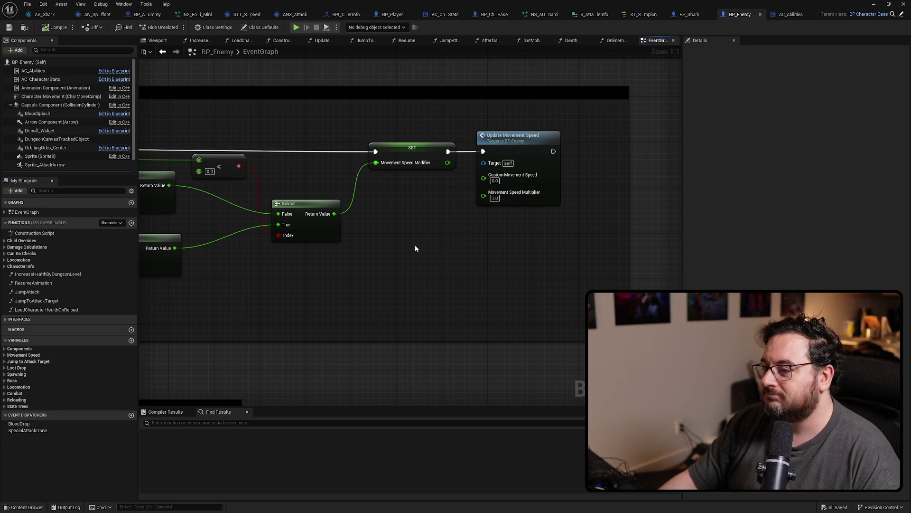
scroll(202, 306, down, 5)
scroll(494, 291, up, 2)
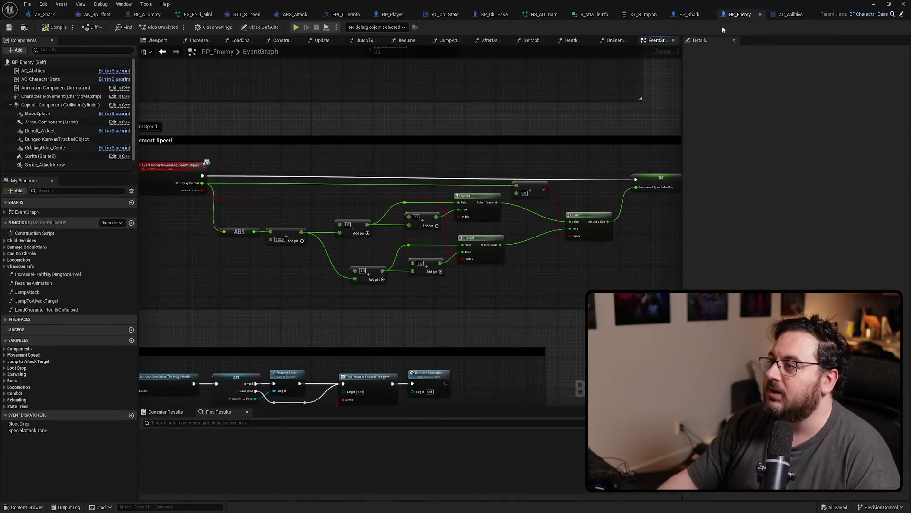
click(689, 15)
click(501, 323)
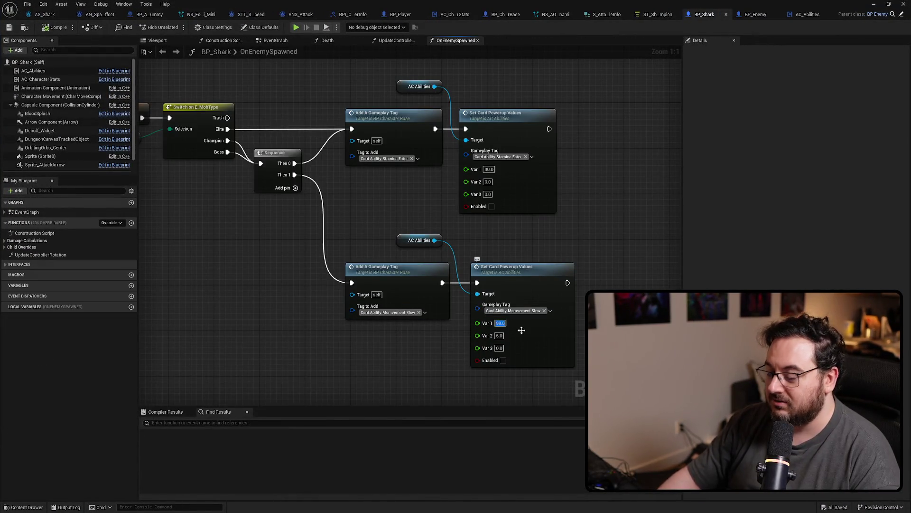
text(-)
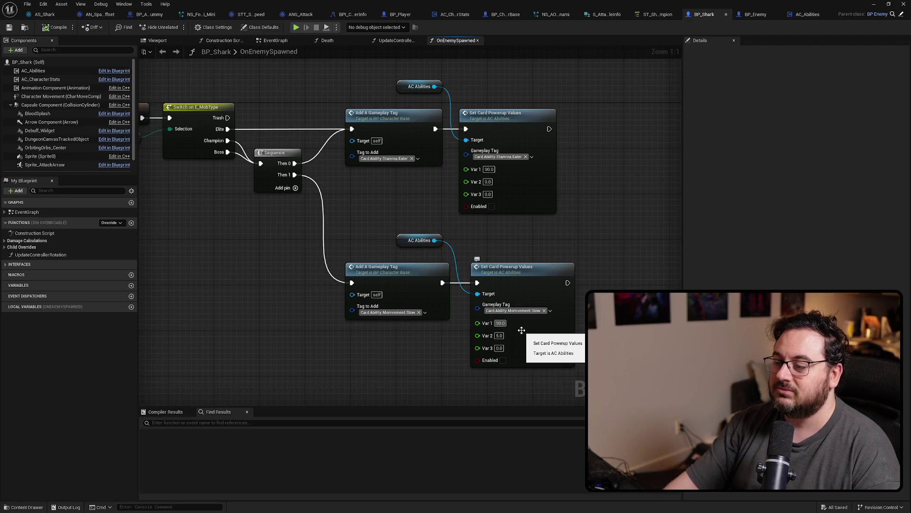
key(Return)
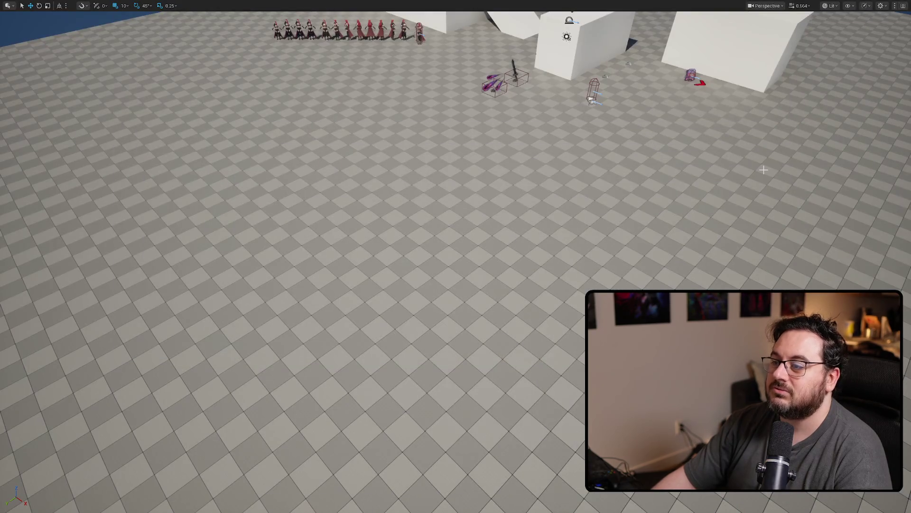
Play-test the level, dodge-rolling and attacking the approaching shark, then stop the session.
key(alt+p)
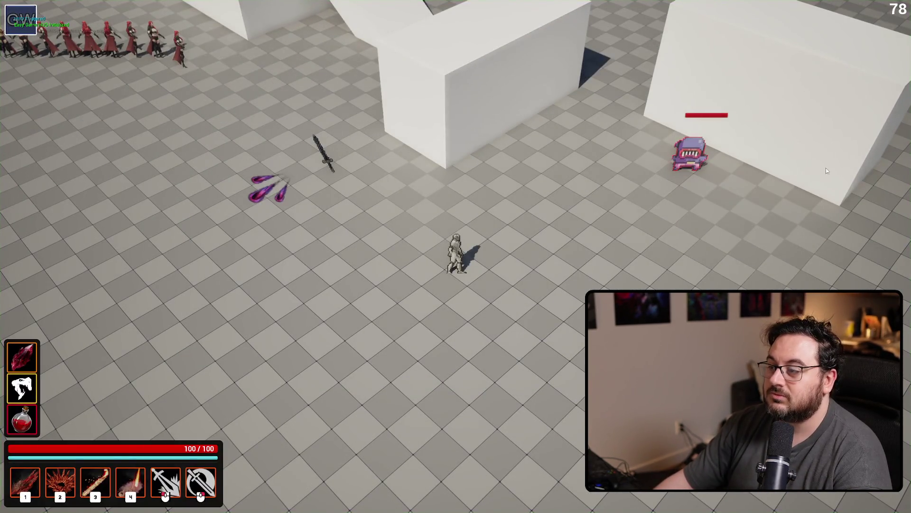
key(space)
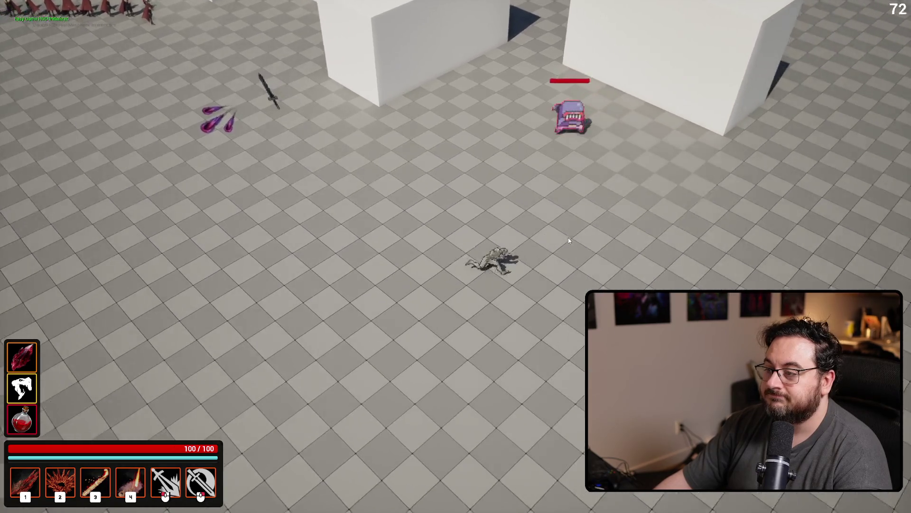
click(568, 239)
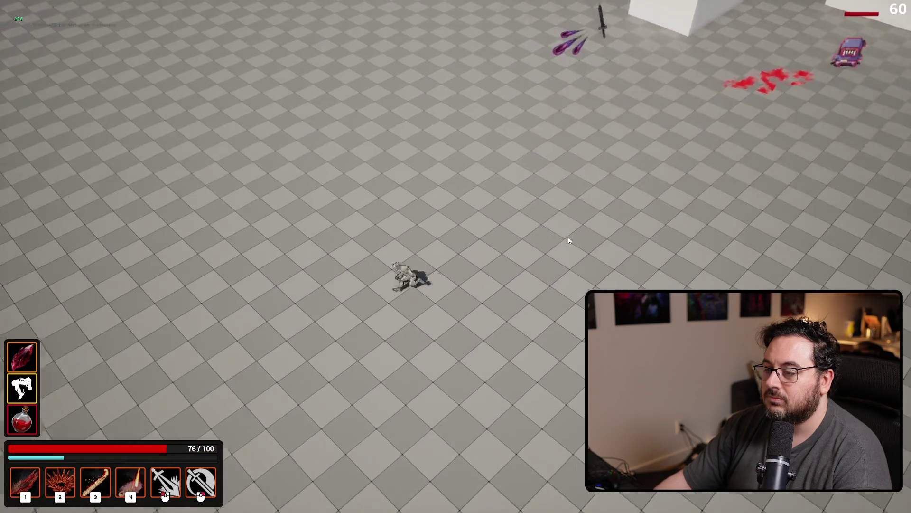
key(Escape)
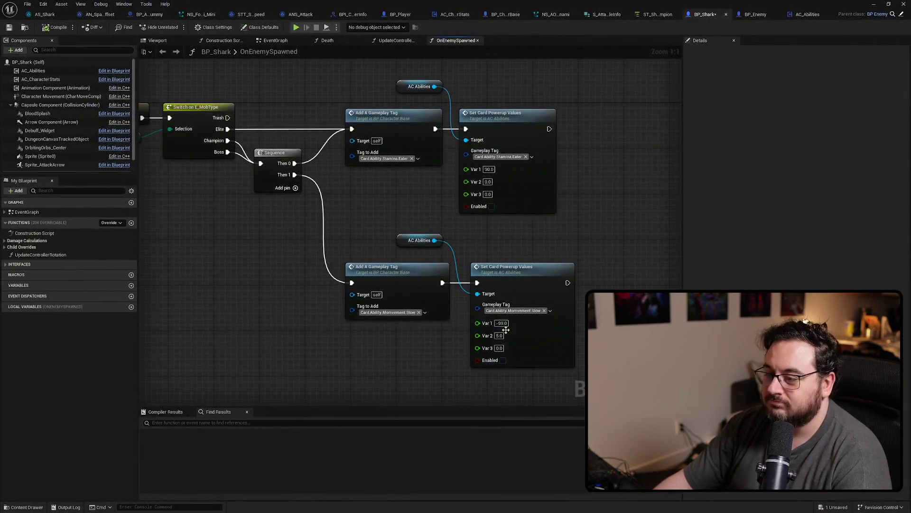
Change the Movement Slow powerup's Var 1 back to 99.0.
click(505, 325)
text(99)
key(Return)
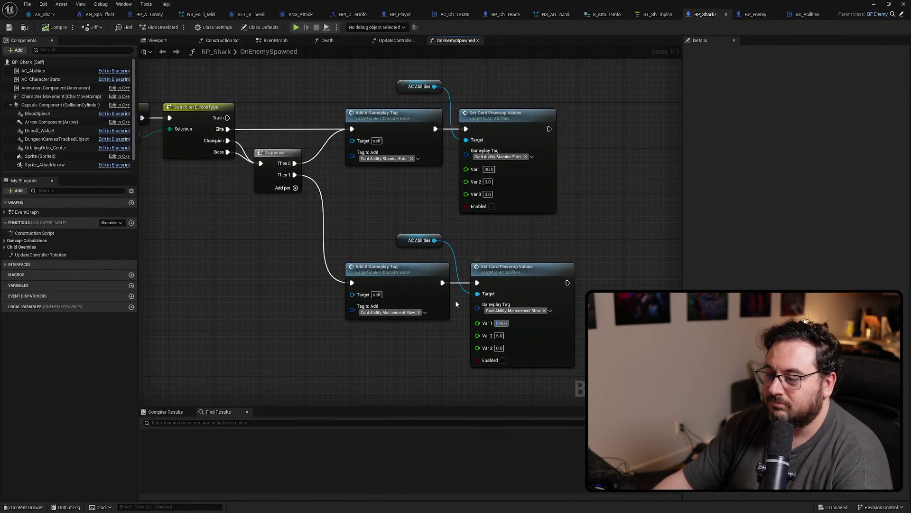
Minimize the blueprint editor and play-test, using an ability on the shark before stopping.
click(874, 3)
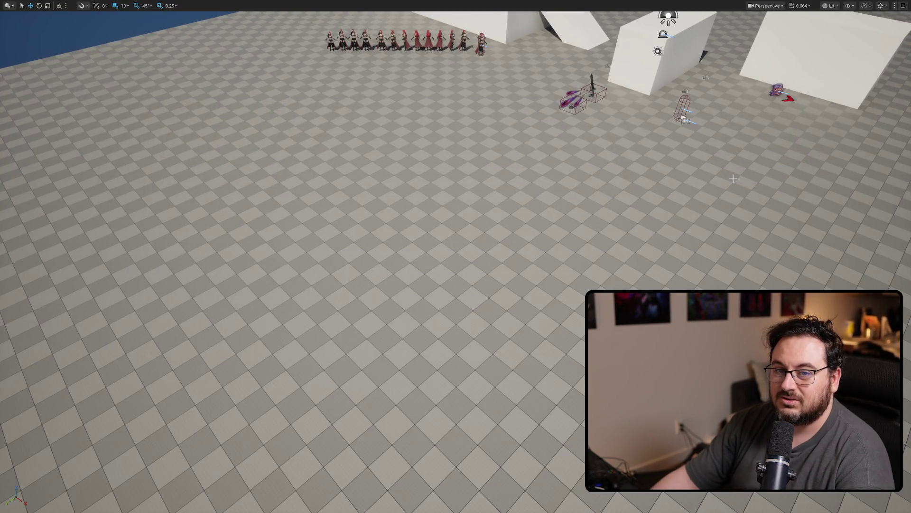
key(alt+p)
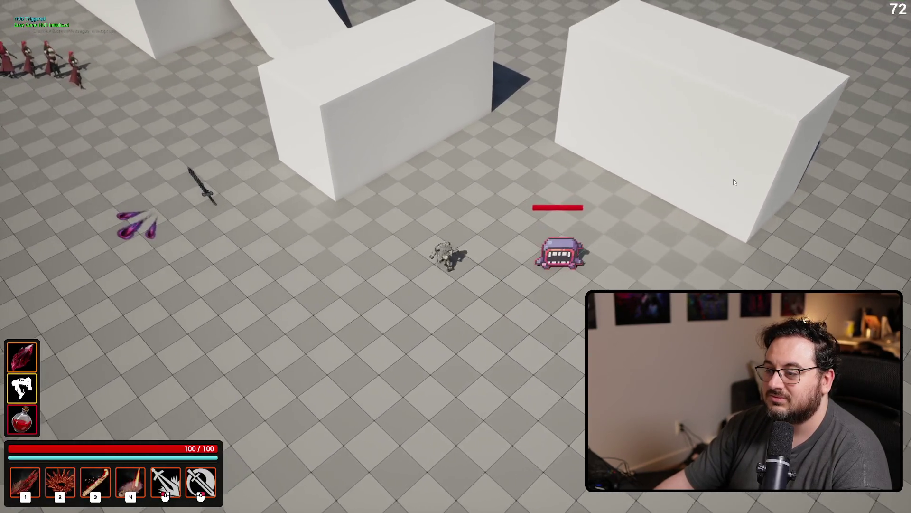
right_click(733, 182)
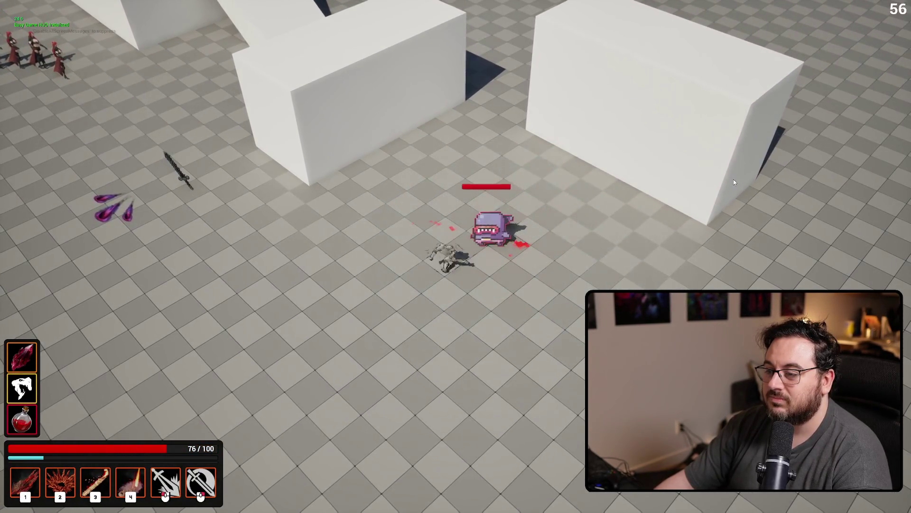
key(Escape)
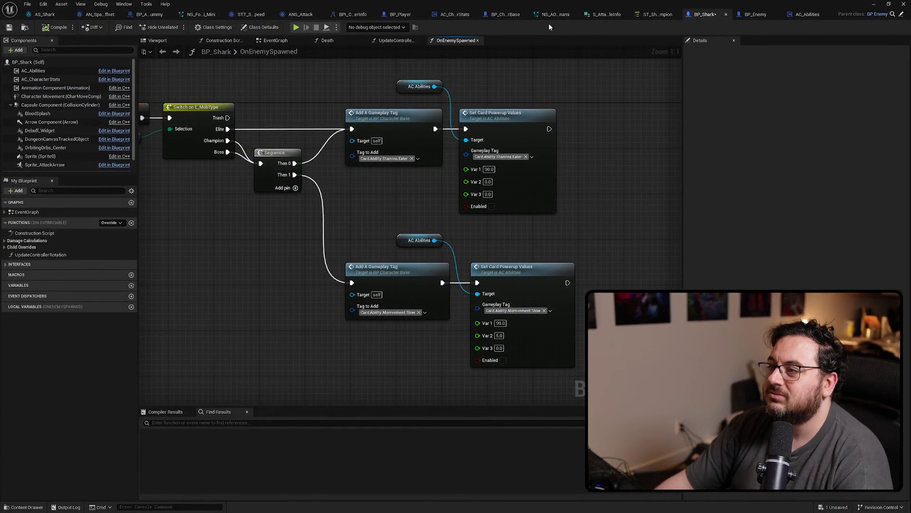
In BP_Player's EventGraph, trial-move the upper Select-to-SET node group, then undo the move.
click(399, 15)
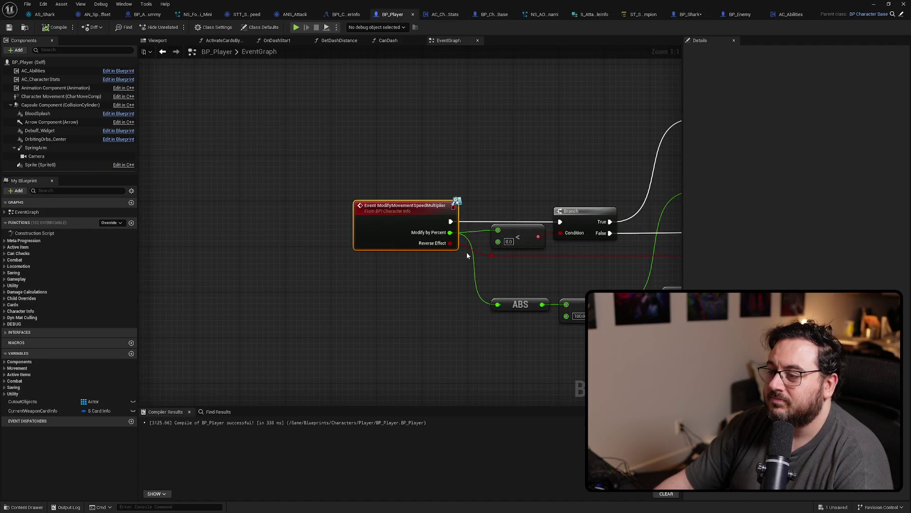
mouse_move(467, 255)
mouse_down()
mouse_move(333, 245)
mouse_move(327, 237)
mouse_move(360, 257)
mouse_move(356, 132)
mouse_move(287, 102)
mouse_up()
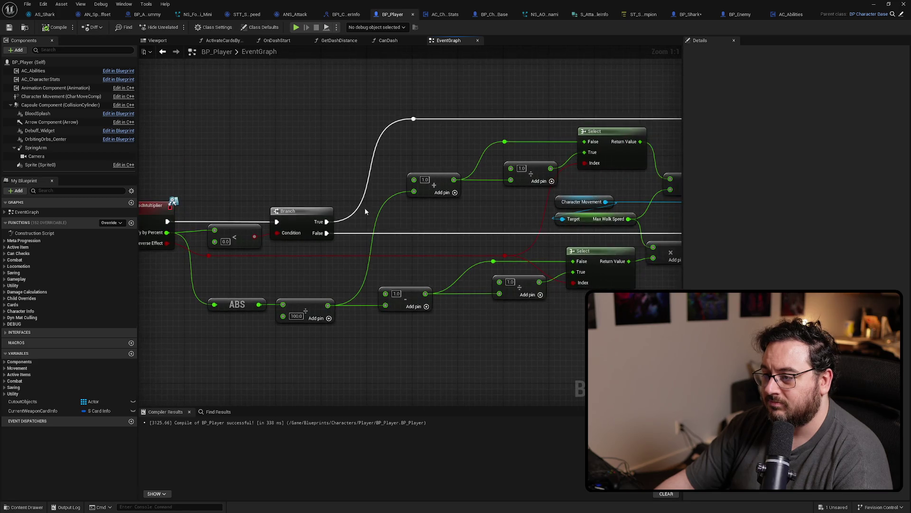
mouse_move(364, 207)
mouse_down()
mouse_move(146, 193)
mouse_move(288, 188)
mouse_move(366, 215)
mouse_move(298, 213)
mouse_move(535, 120)
mouse_move(421, 123)
mouse_move(382, 100)
mouse_up()
scroll(400, 118, down, 3)
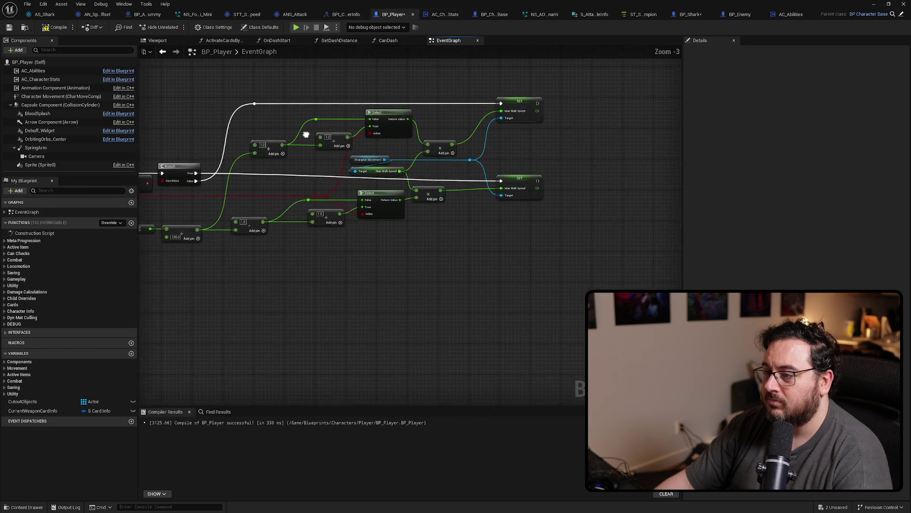
drag(480, 138, 280, 167)
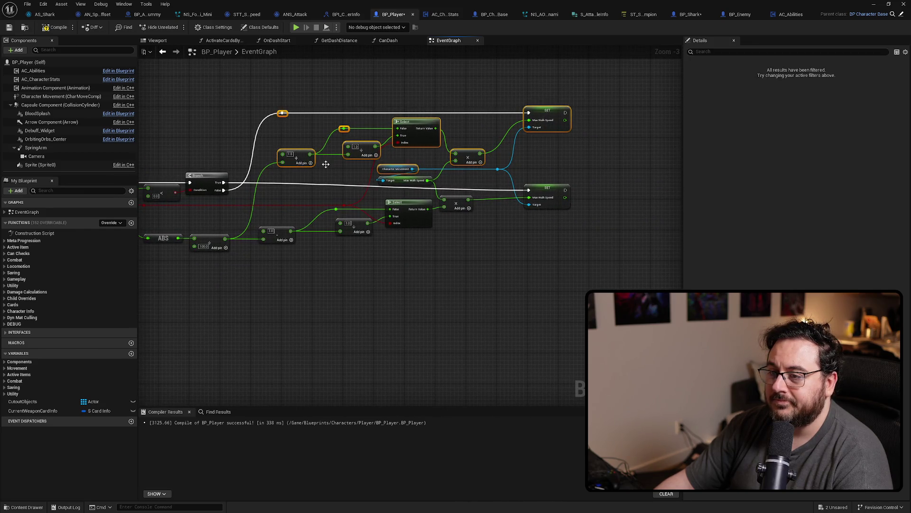
drag(424, 130, 411, 272)
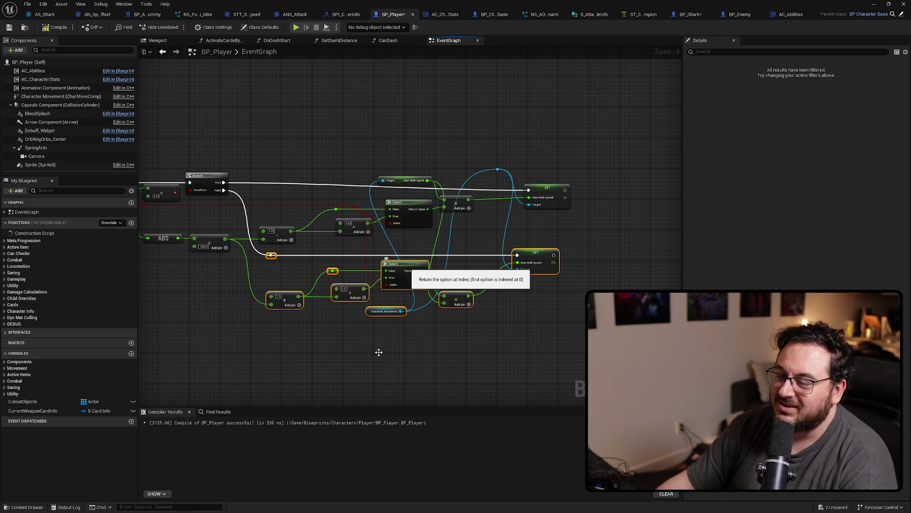
key(ctrl+z)
Replace the less-than compare on Modify by Percent with a greater-than node and recompile.
drag(377, 354, 558, 400)
scroll(430, 243, up, 3)
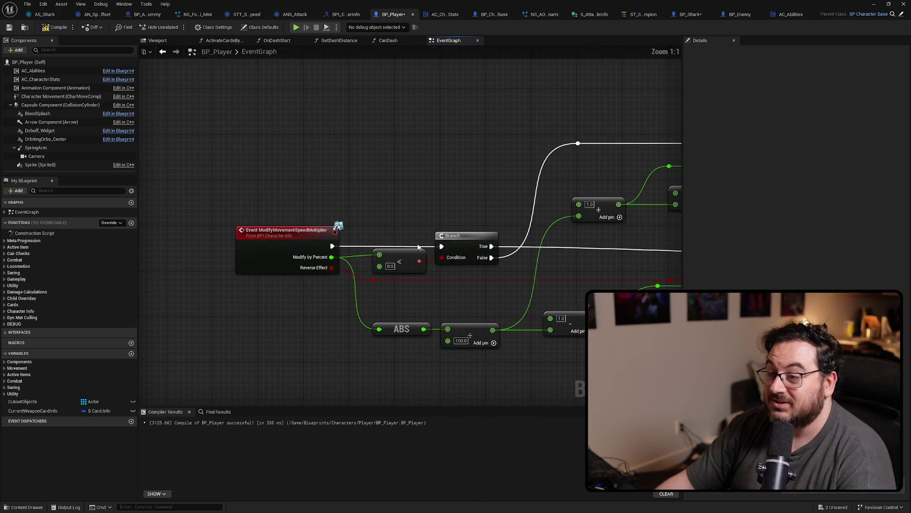
mouse_move(430, 244)
mouse_down()
mouse_move(346, 236)
mouse_move(417, 201)
mouse_move(407, 197)
mouse_move(458, 238)
mouse_move(434, 245)
mouse_move(419, 214)
mouse_up()
scroll(345, 236, down, 2)
scroll(440, 235, up, 2)
text(>)
key(Return)
key(Delete)
click(304, 179)
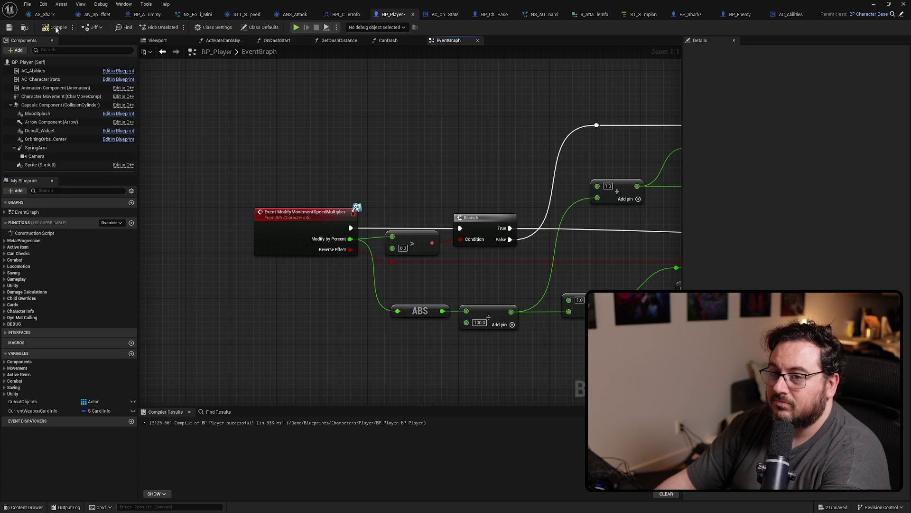
Inspect the SET Max Walk Speed nodes, then select the new greater-than compare node.
mouse_move(453, 93)
mouse_down()
mouse_move(419, 93)
mouse_move(262, 148)
mouse_move(429, 151)
mouse_move(328, 148)
mouse_move(378, 177)
mouse_up()
click(566, 179)
scroll(566, 176, down, 3)
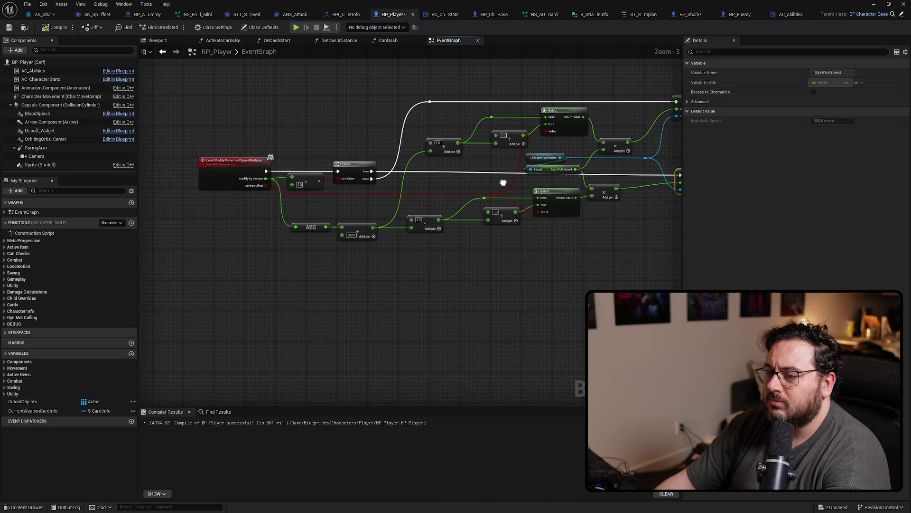
scroll(378, 177, up, 3)
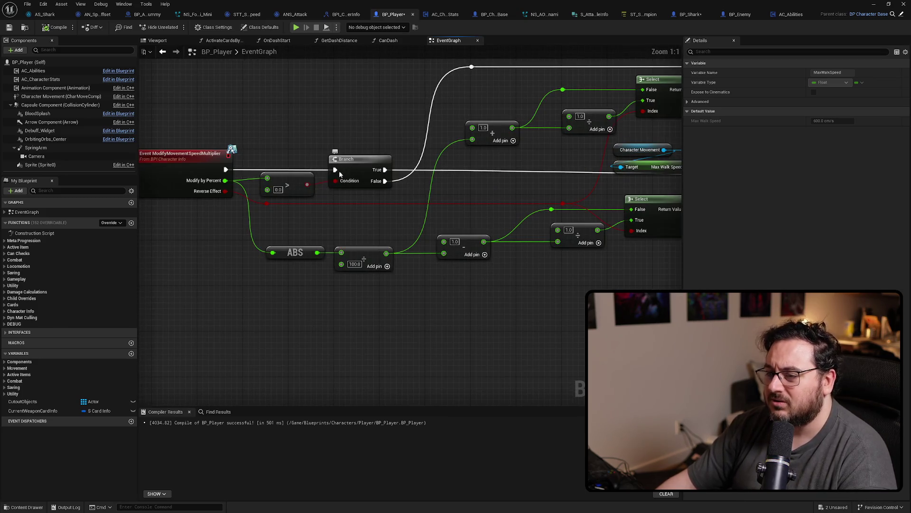
click(287, 185)
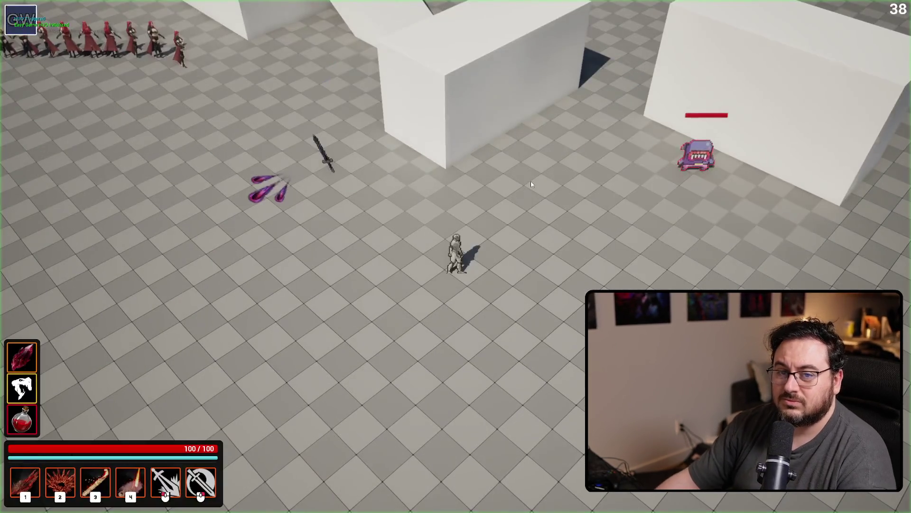
Move around the shark with D, A and W, use ability 2, and stop after taking damage.
key(d)
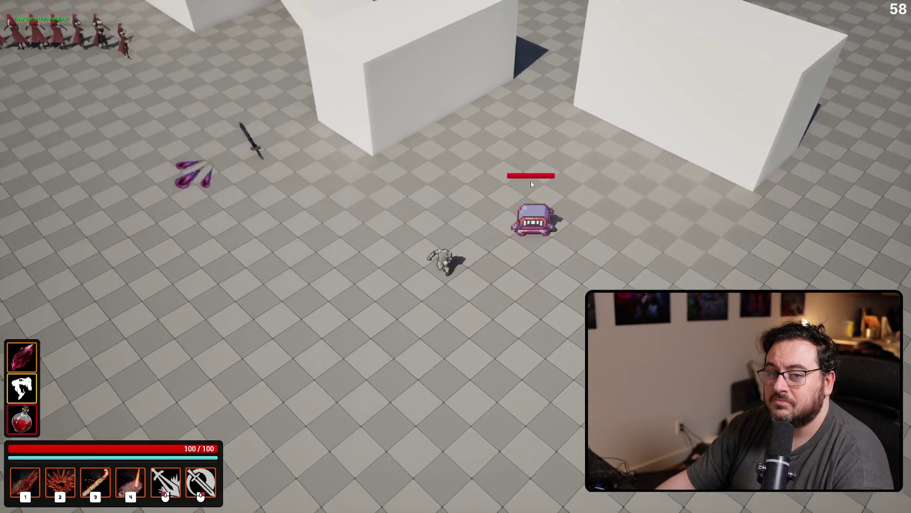
key(2)
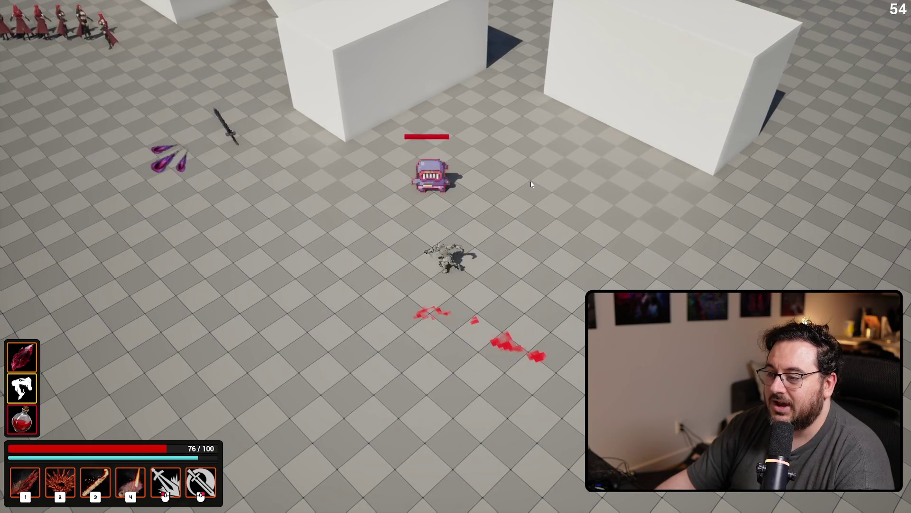
key(a)
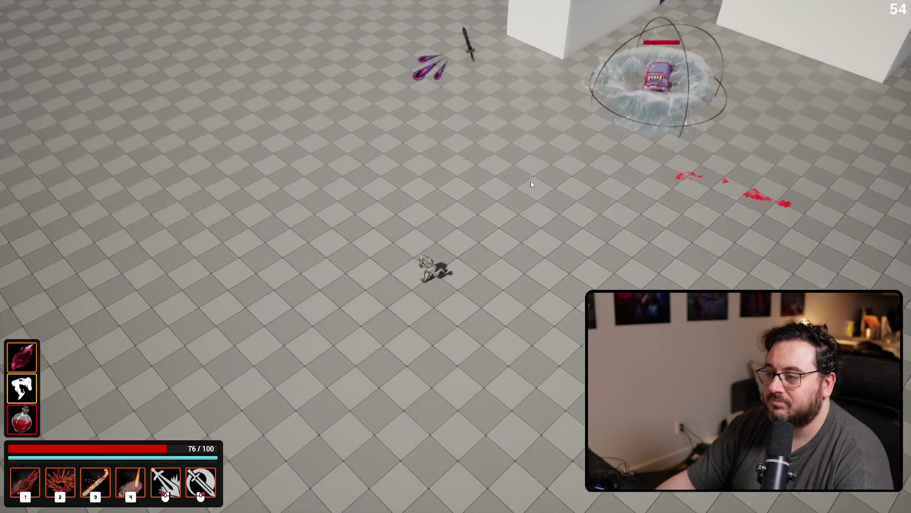
key(w)
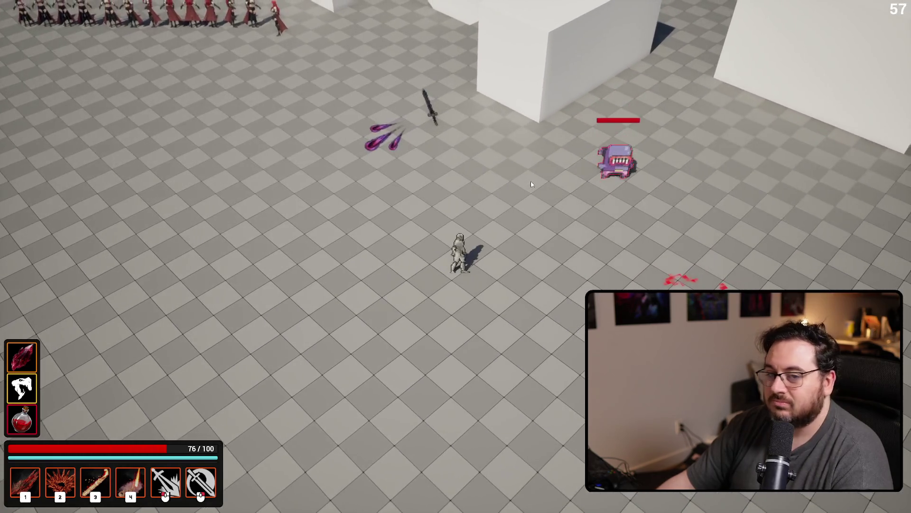
key(Escape)
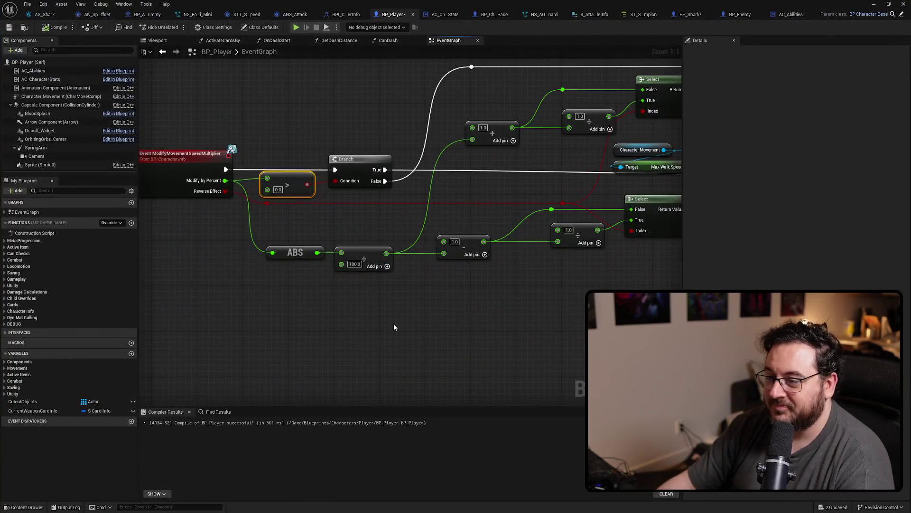
Locate and delete the greater-than-zero compare node on Modify by Percent.
click(394, 327)
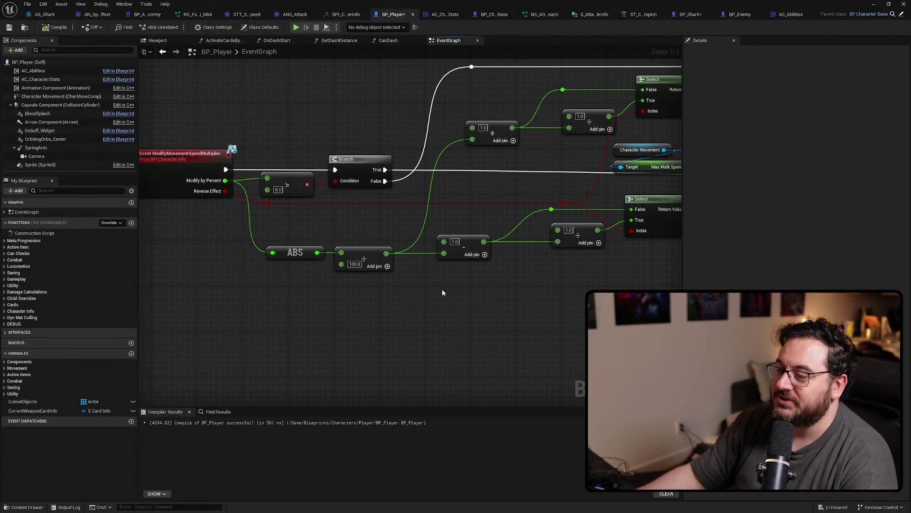
drag(446, 292, 374, 317)
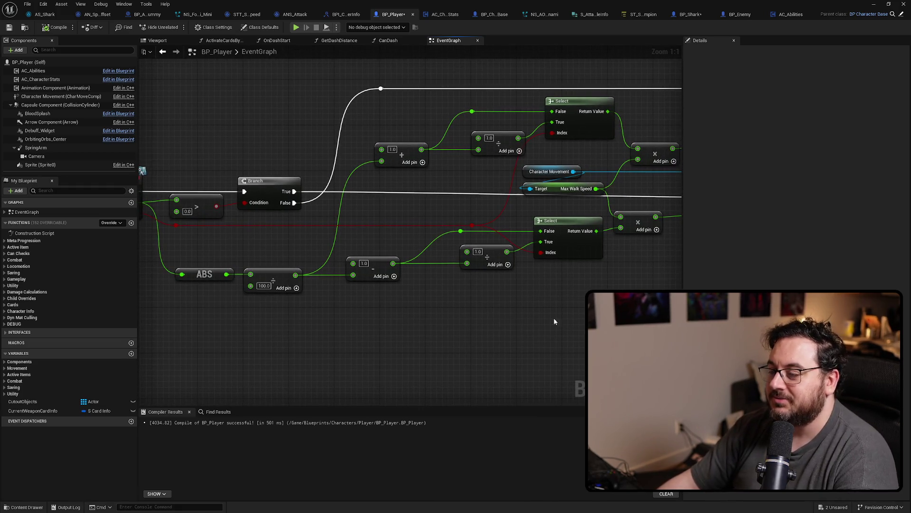
drag(555, 322, 389, 297)
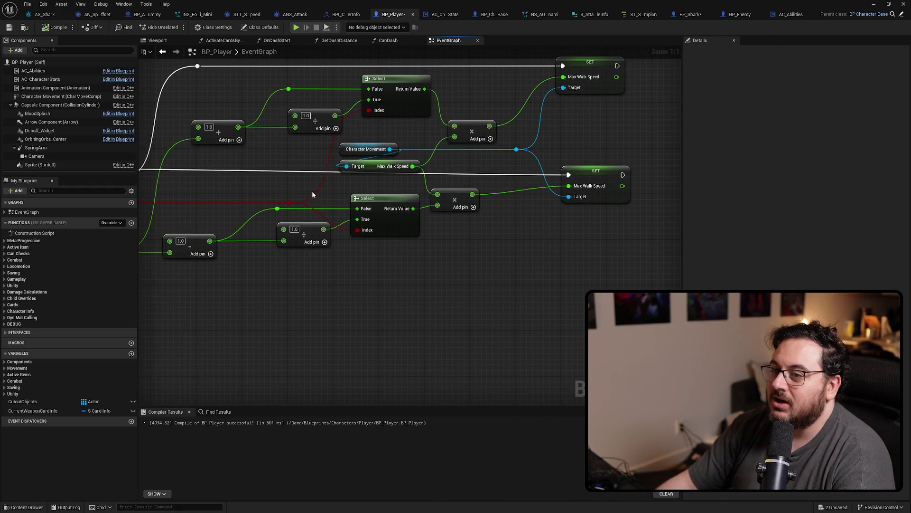
mouse_move(312, 191)
mouse_down()
mouse_move(502, 216)
mouse_move(537, 195)
mouse_up()
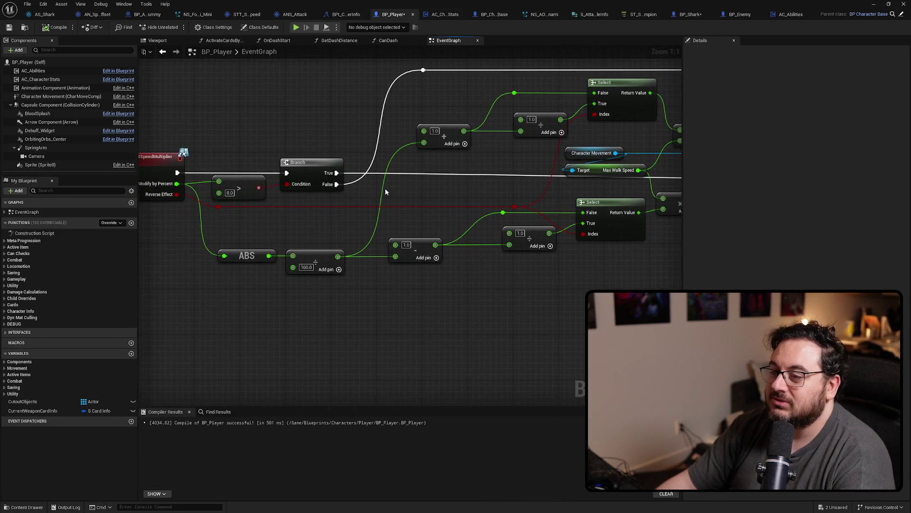
scroll(386, 189, down, 2)
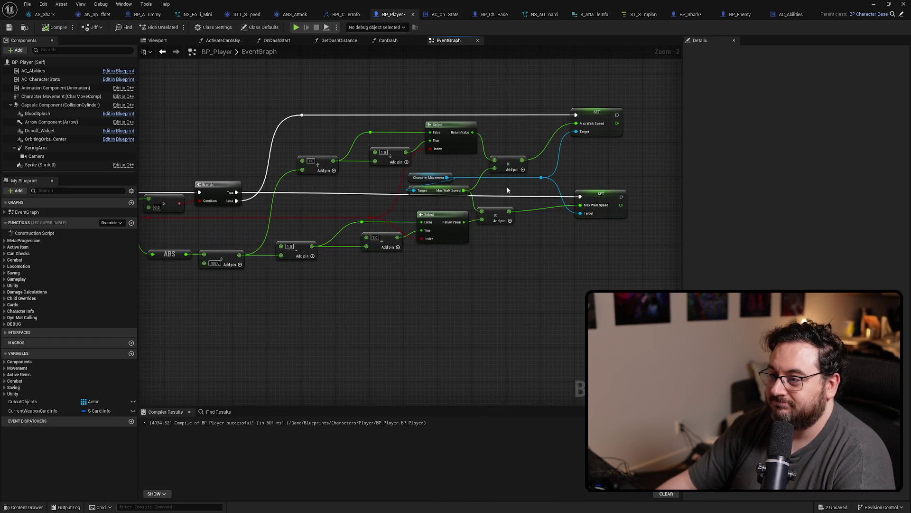
mouse_move(326, 210)
mouse_down()
mouse_move(425, 215)
mouse_move(392, 216)
mouse_up()
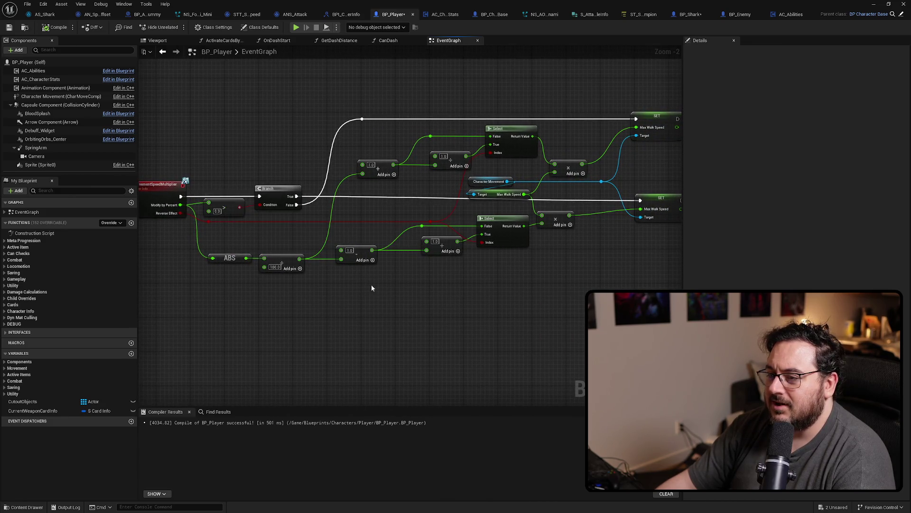
scroll(252, 180, up, 2)
click(351, 216)
key(Delete)
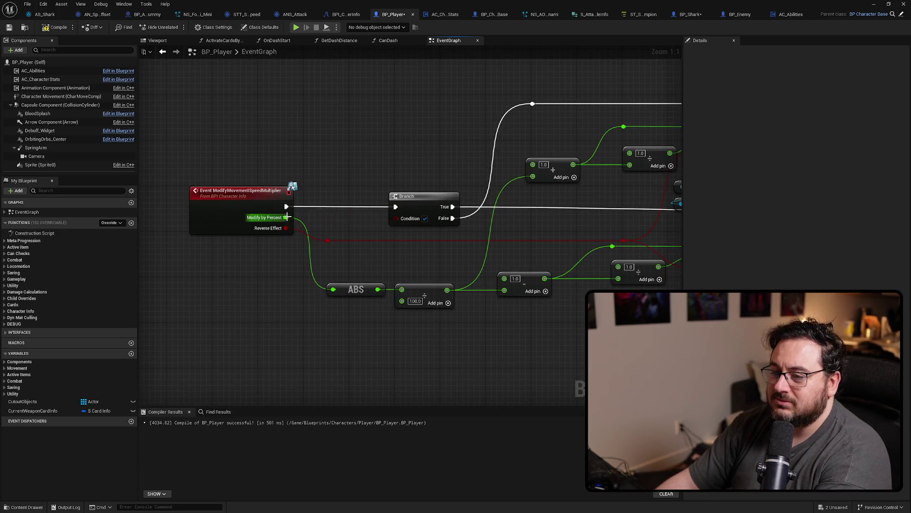
Feed a Less (<) check on Modify by Percent into the Branch, wiring False to the lower Max Walk Speed set.
drag(286, 217, 323, 220)
text(less)
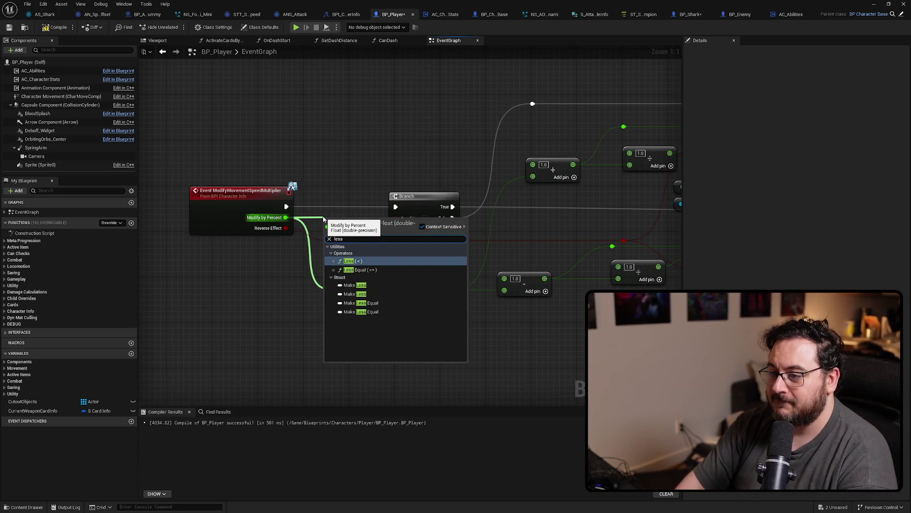
key(Return)
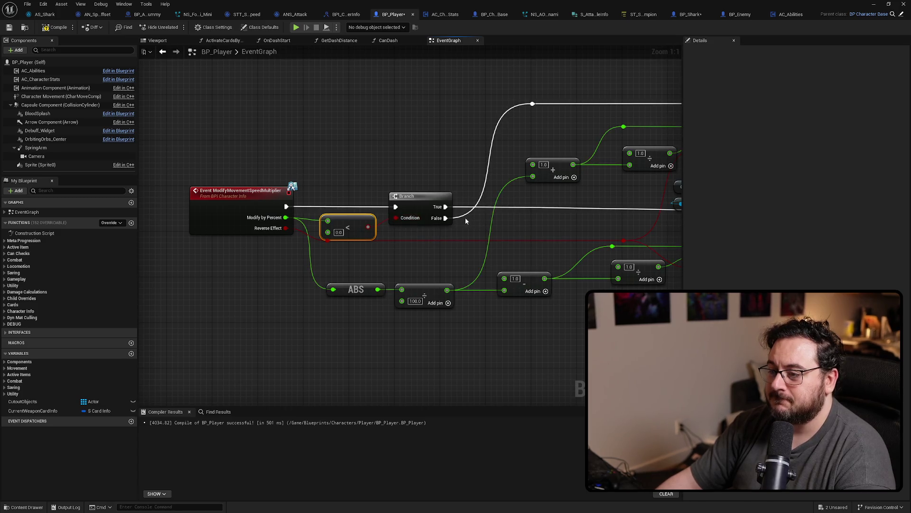
drag(445, 207, 447, 207)
scroll(336, 216, down, 2)
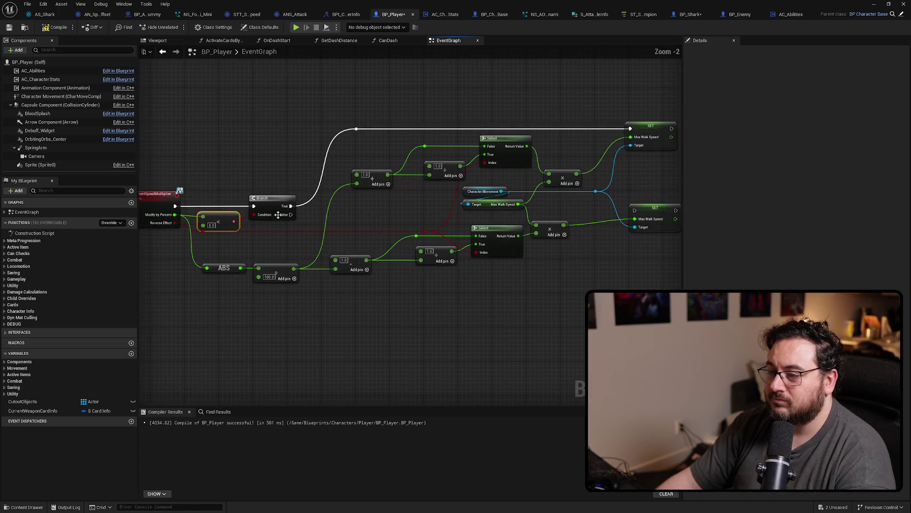
drag(291, 215, 634, 215)
click(654, 217)
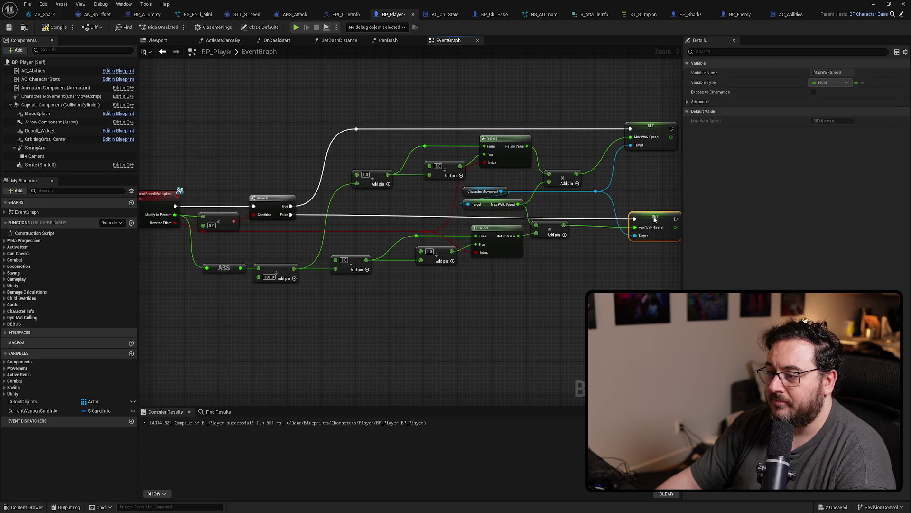
Save all modified blueprints.
drag(320, 312, 395, 307)
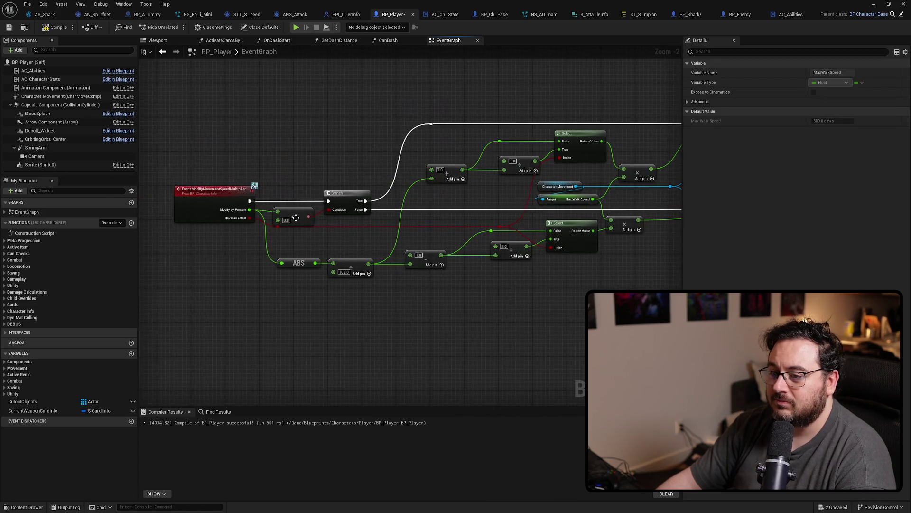
click(297, 207)
click(339, 164)
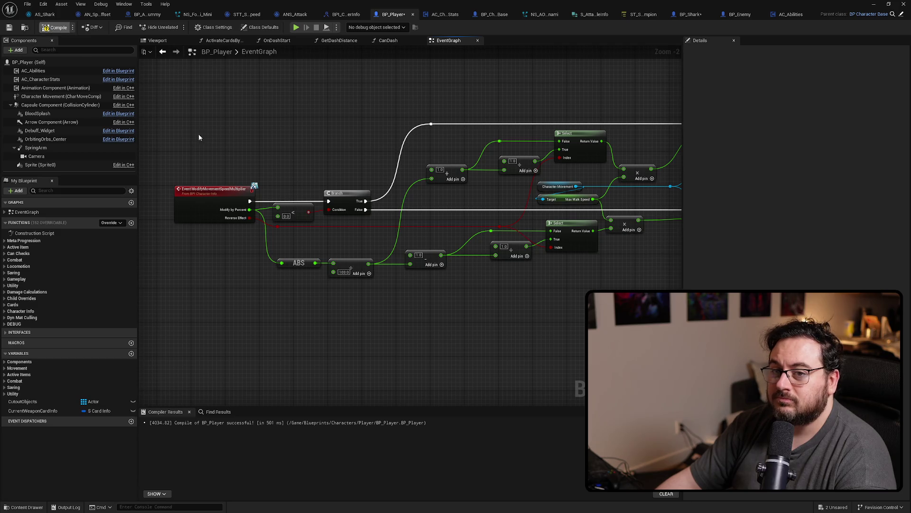
key(ctrl+shift+s)
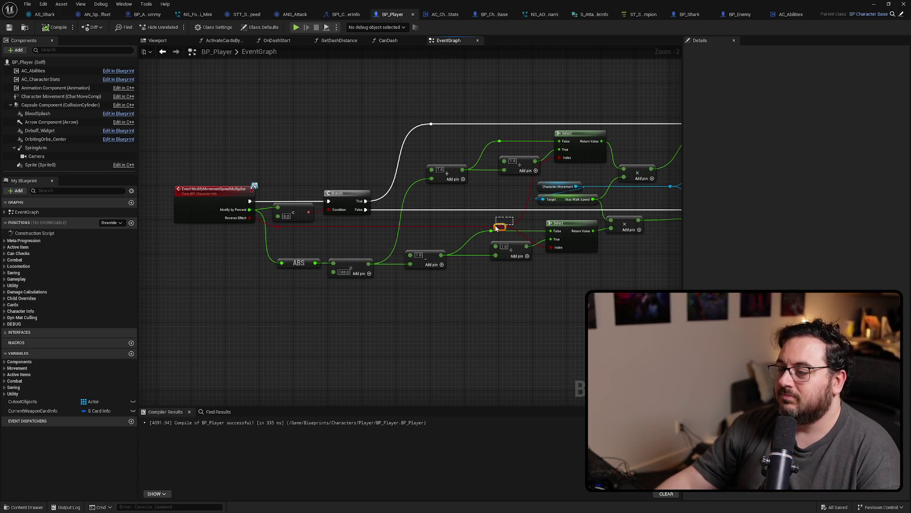
Align the reroute, Character Movement getters and multiply nodes neatly, then compile and save BP_Player.
drag(501, 227, 517, 226)
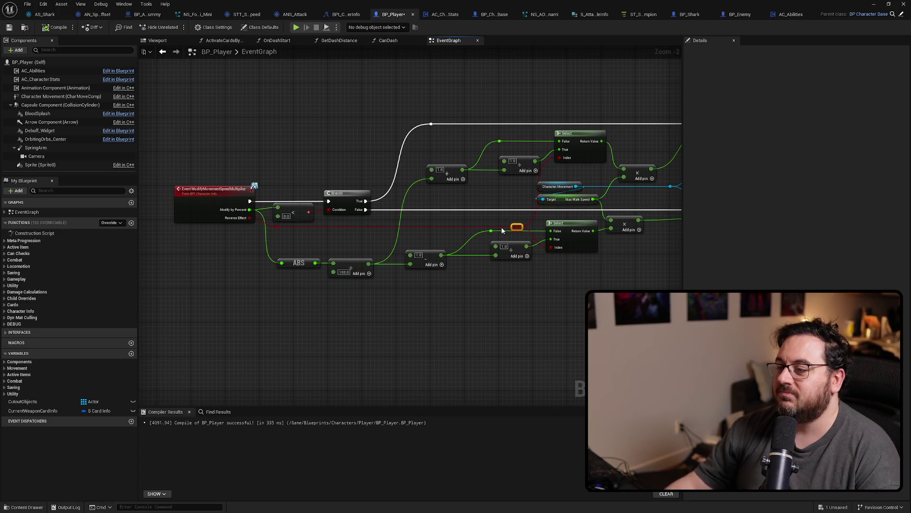
drag(518, 315, 513, 285)
drag(414, 163, 404, 199)
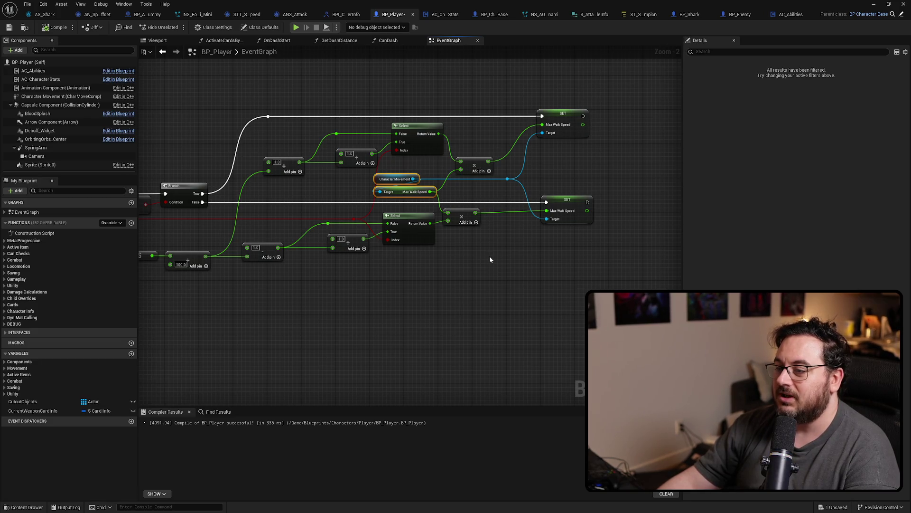
drag(489, 255, 478, 220)
key(Right)
key(Right)
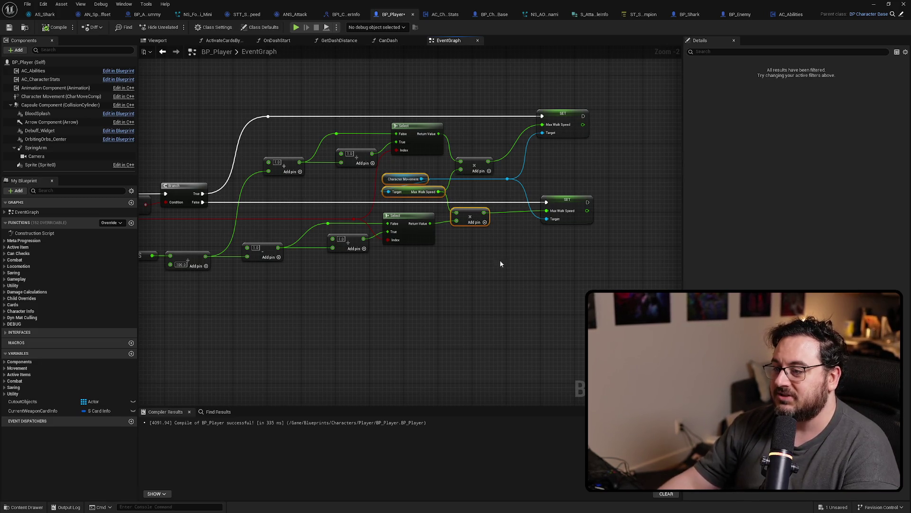
drag(500, 260, 463, 157)
key(shift+a)
click(527, 278)
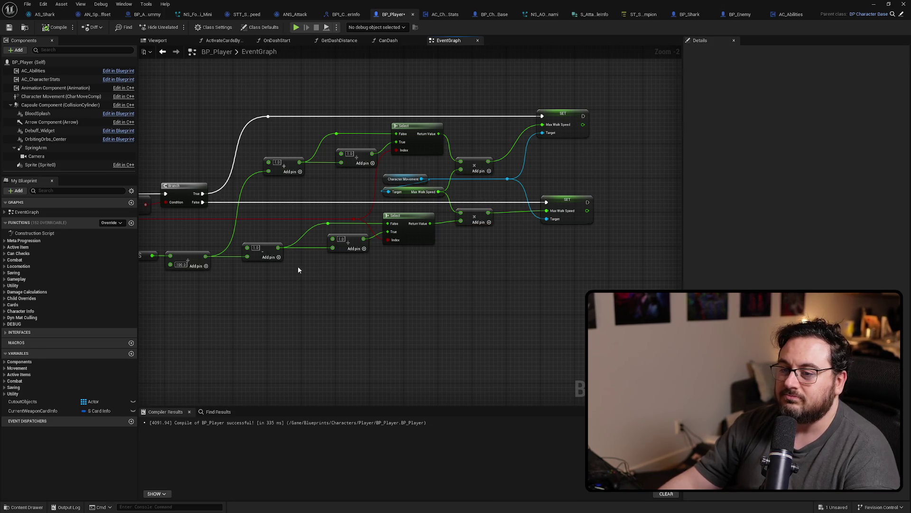
drag(297, 265, 468, 265)
key(ctrl+s)
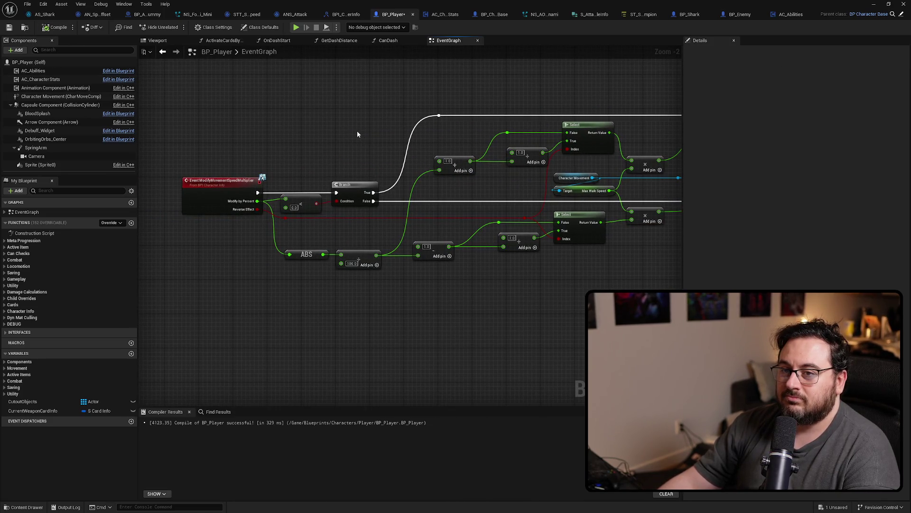
drag(358, 137, 238, 142)
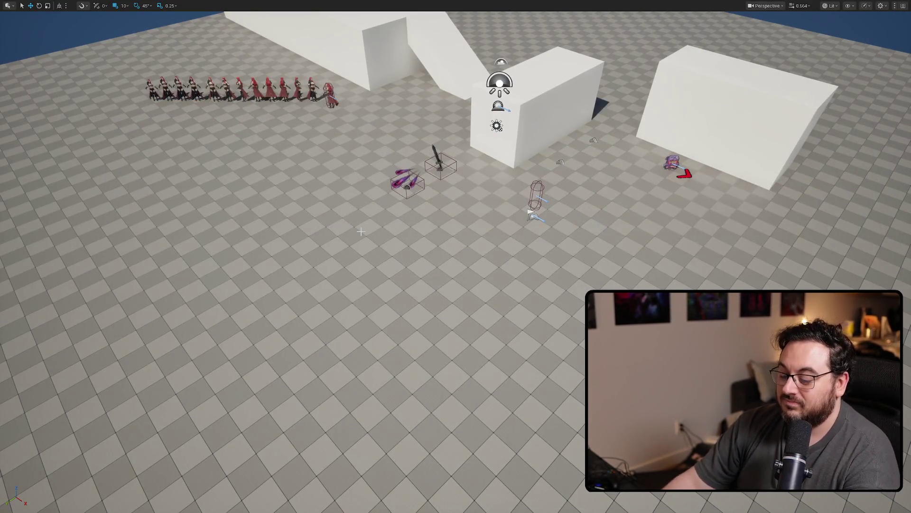
Play-test against the shark, walking forward and dodging its attack, then return to BP_Enemy.
key(alt+p)
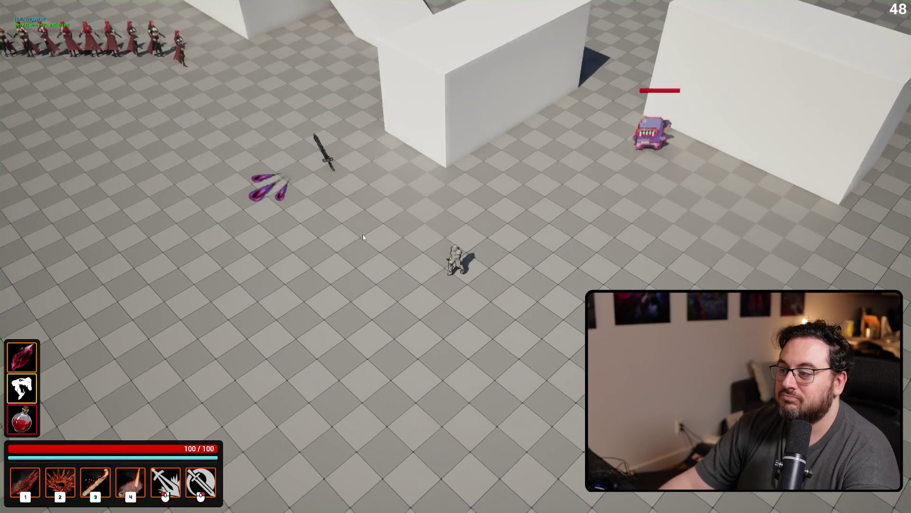
key(w)
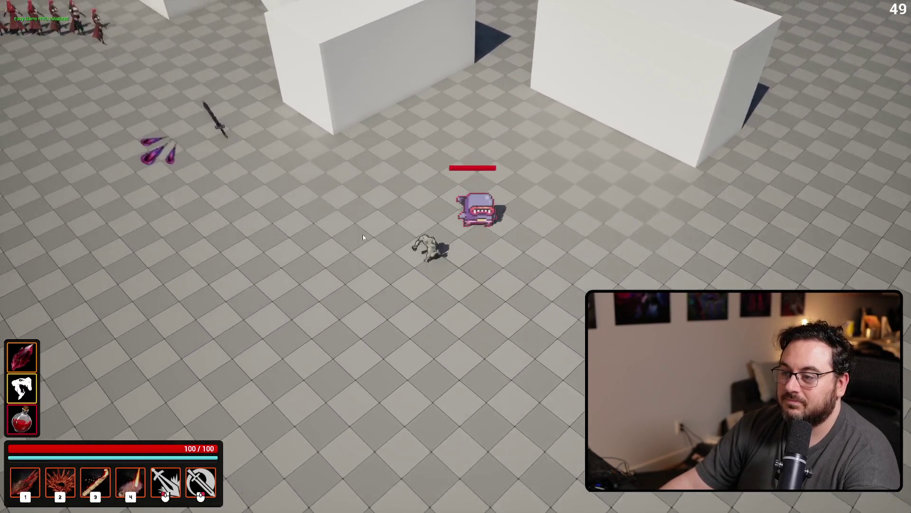
key(space)
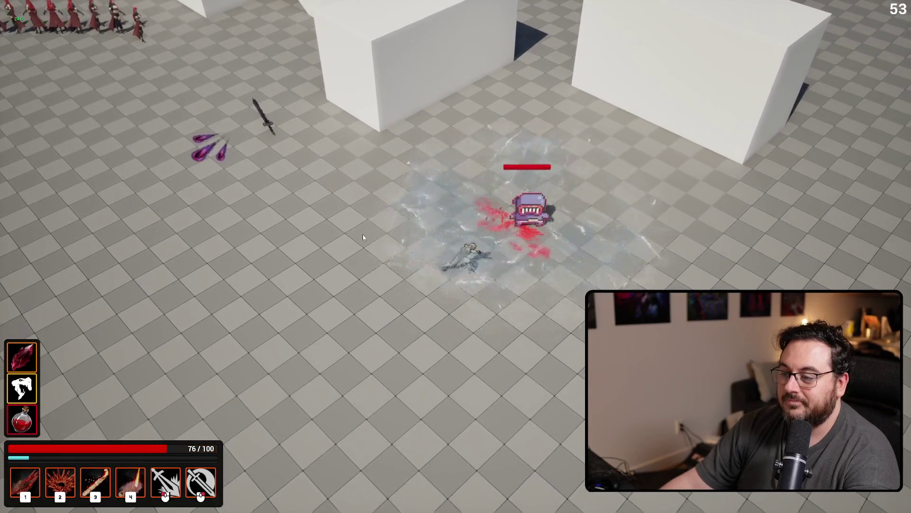
key(Escape)
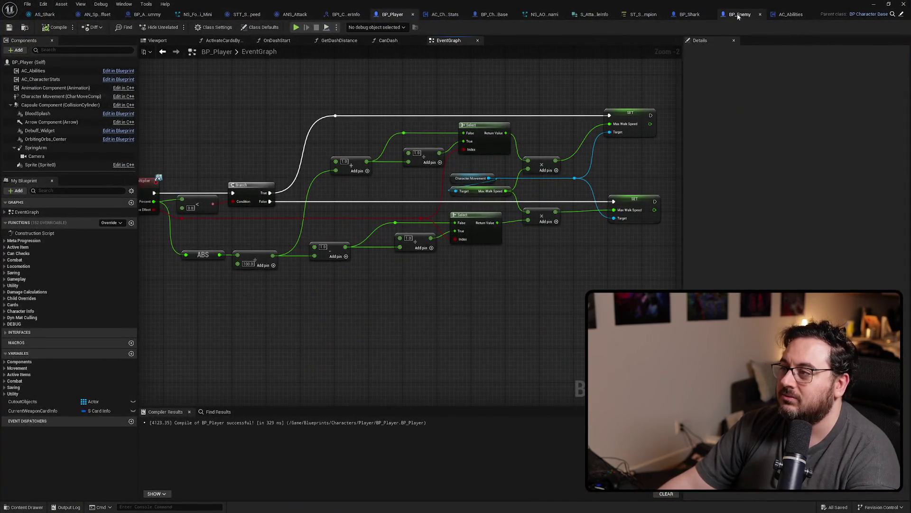
click(739, 14)
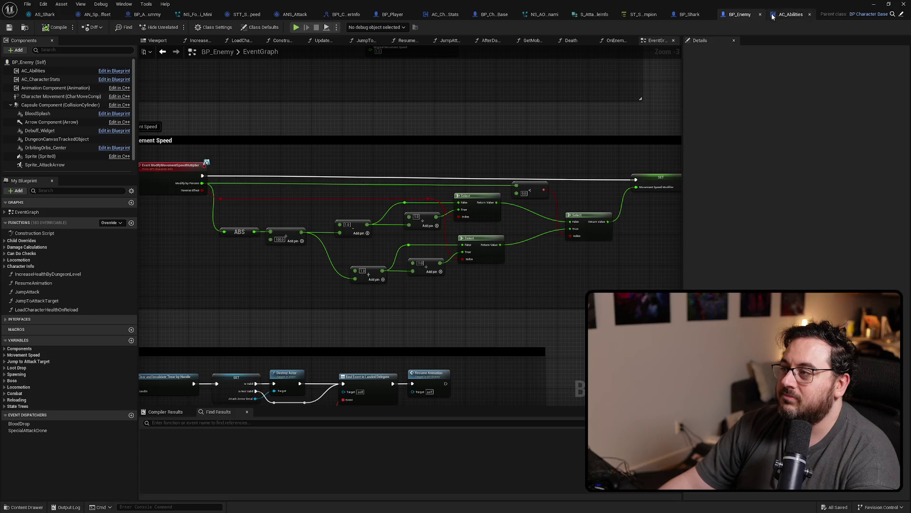
Add a Greater (>) node from Modify by Percent and connect the upper Select's result to True.
drag(287, 250, 337, 232)
scroll(337, 232, up, 2)
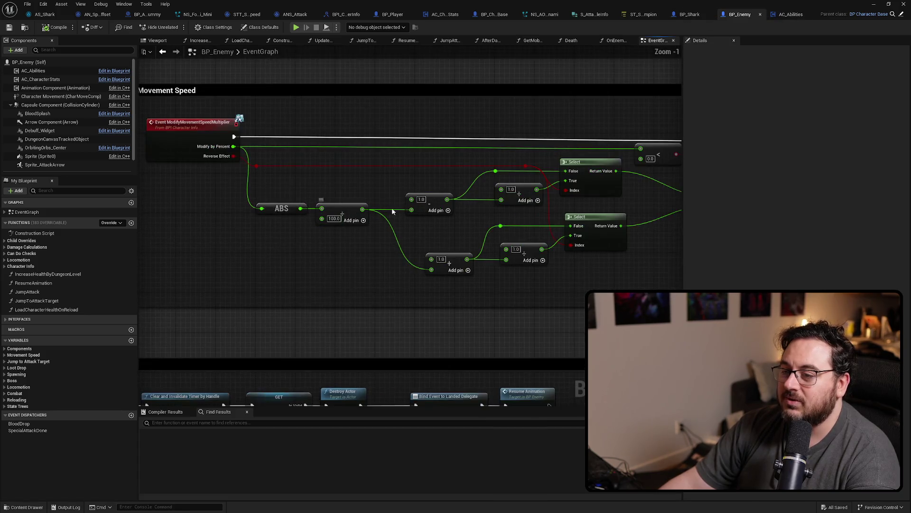
mouse_move(367, 201)
mouse_down()
mouse_move(438, 194)
mouse_move(371, 188)
mouse_move(391, 190)
mouse_up()
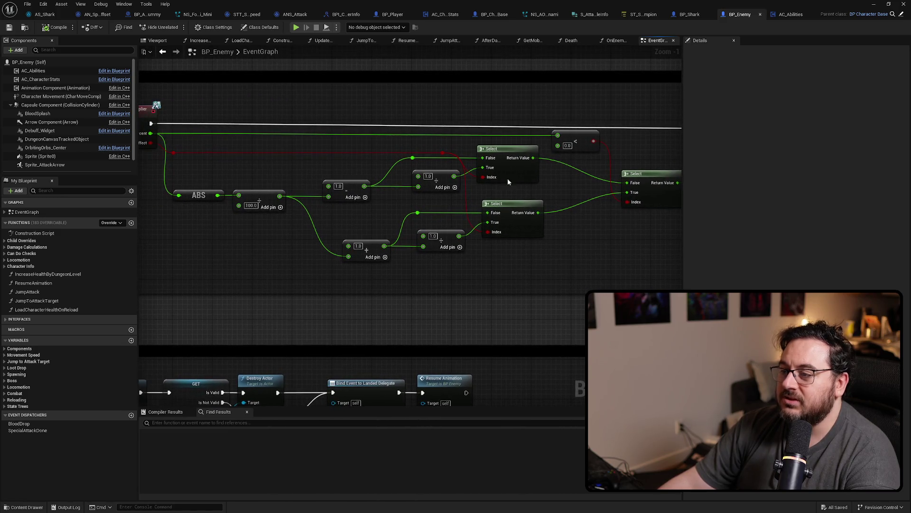
drag(489, 218, 539, 243)
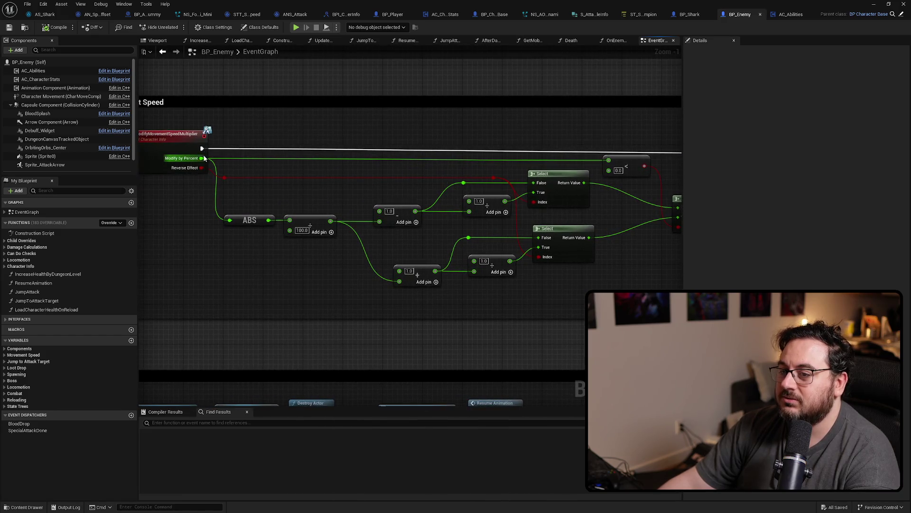
mouse_move(201, 158)
mouse_down()
mouse_move(535, 124)
mouse_move(576, 132)
mouse_move(408, 120)
mouse_up()
text(greater)
key(Return)
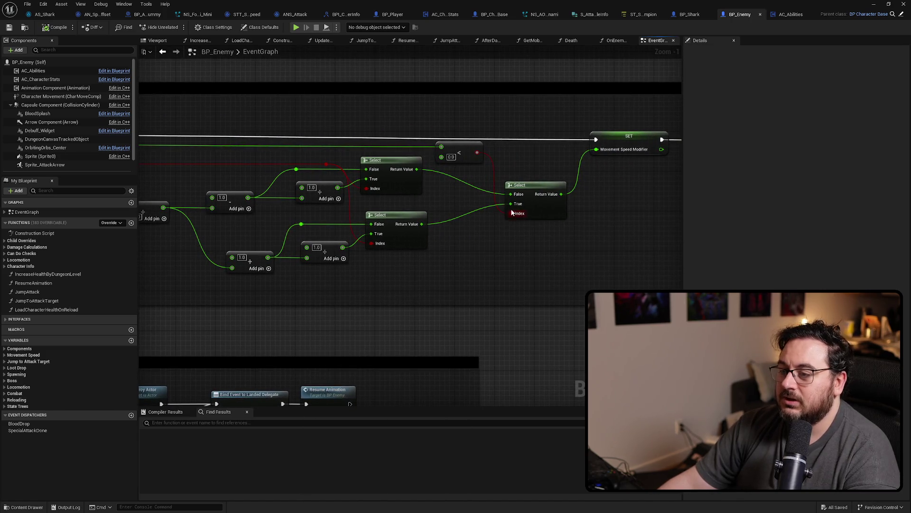
drag(513, 208, 511, 194)
mouse_move(417, 169)
mouse_down()
mouse_move(535, 206)
mouse_move(520, 207)
mouse_up()
mouse_move(440, 195)
mouse_down()
mouse_move(505, 192)
mouse_move(312, 220)
mouse_move(333, 204)
mouse_up()
Reposition the minus, divide and upper Select node group within the graph.
mouse_move(508, 189)
mouse_down()
mouse_move(285, 218)
mouse_move(299, 200)
mouse_up()
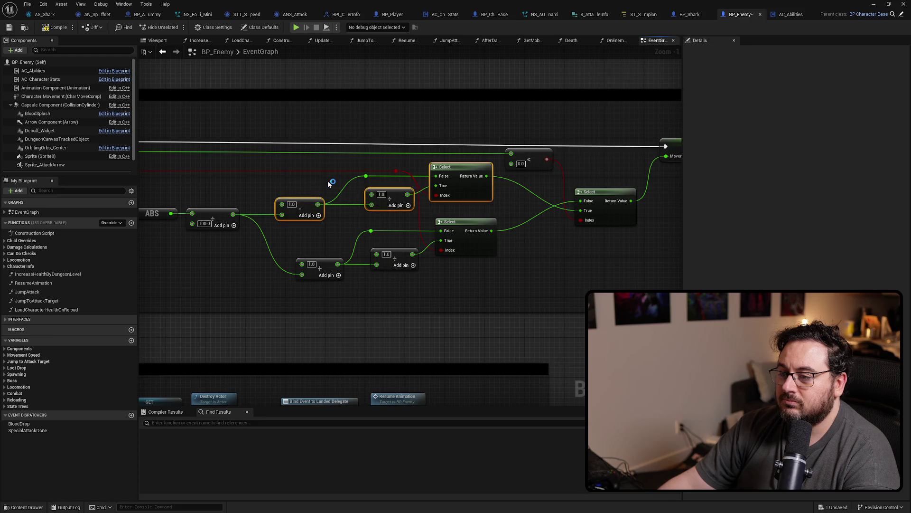
mouse_move(452, 171)
mouse_down()
mouse_move(455, 295)
mouse_move(457, 275)
mouse_up()
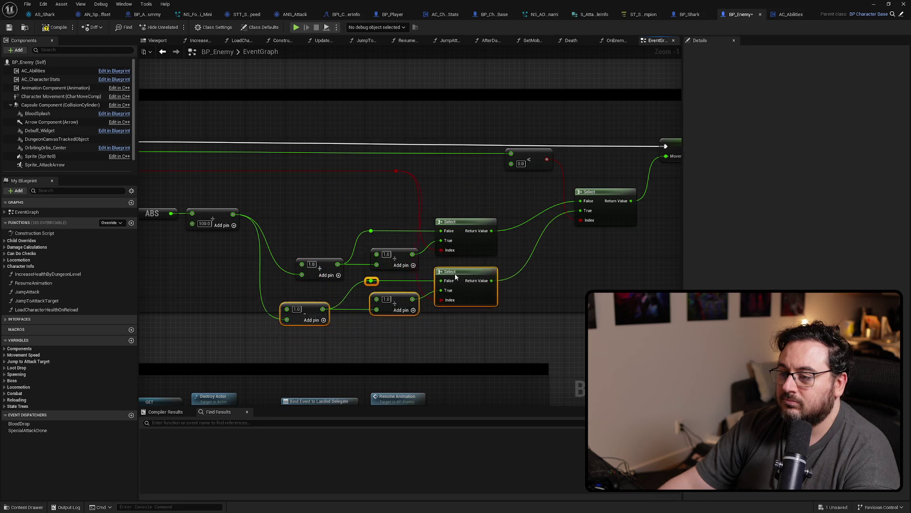
drag(499, 204, 323, 325)
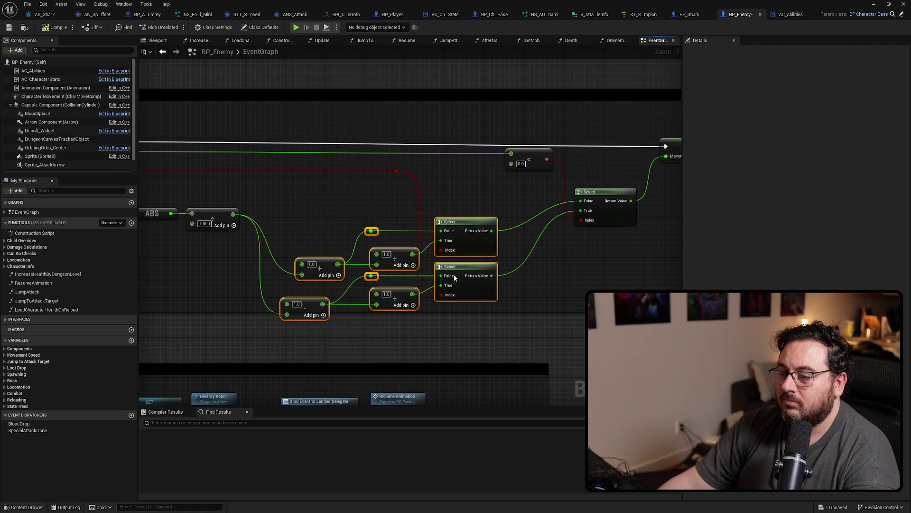
drag(472, 272, 471, 221)
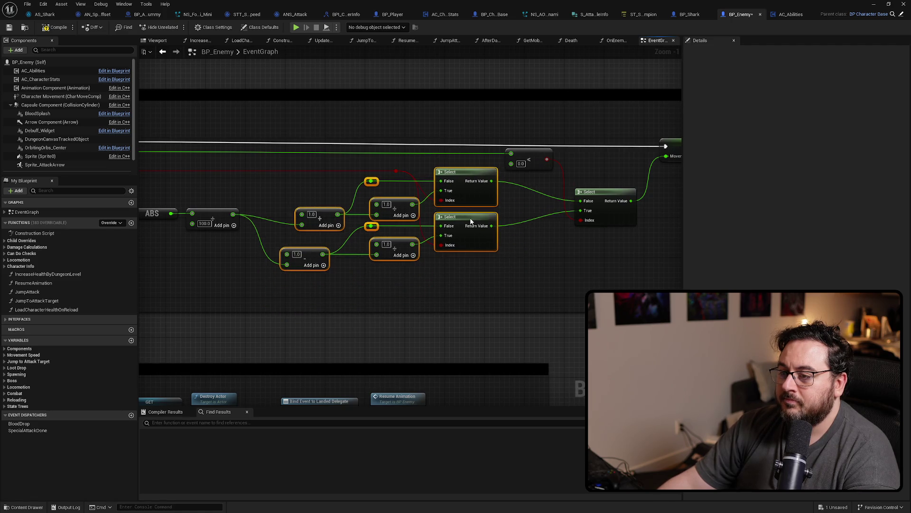
Line up the ABS and divide nodes and left-align the two add nodes.
mouse_move(368, 208)
mouse_down()
mouse_move(396, 220)
mouse_move(381, 235)
mouse_move(391, 239)
mouse_up()
click(396, 288)
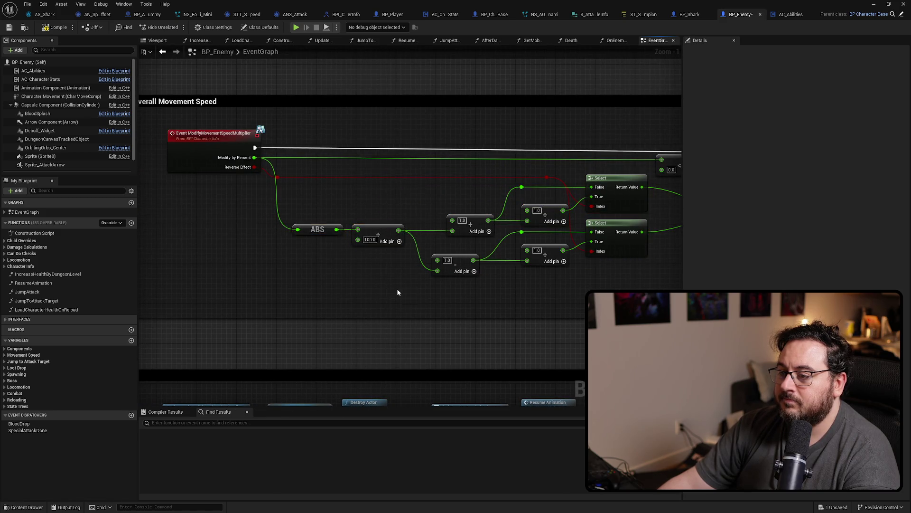
drag(366, 289, 243, 281)
drag(383, 297, 337, 192)
key(shift+a)
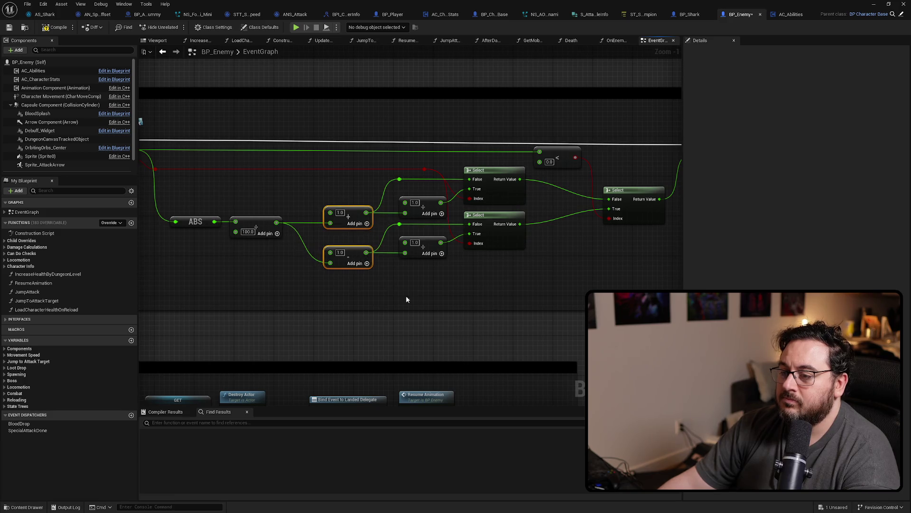
drag(422, 301, 423, 208)
click(521, 281)
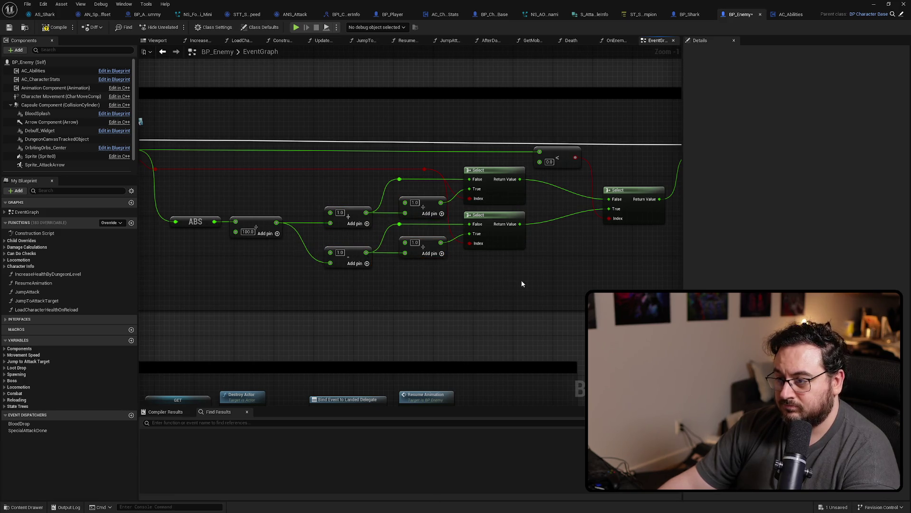
mouse_move(521, 280)
mouse_down()
mouse_move(342, 291)
mouse_move(521, 291)
mouse_move(532, 274)
mouse_up()
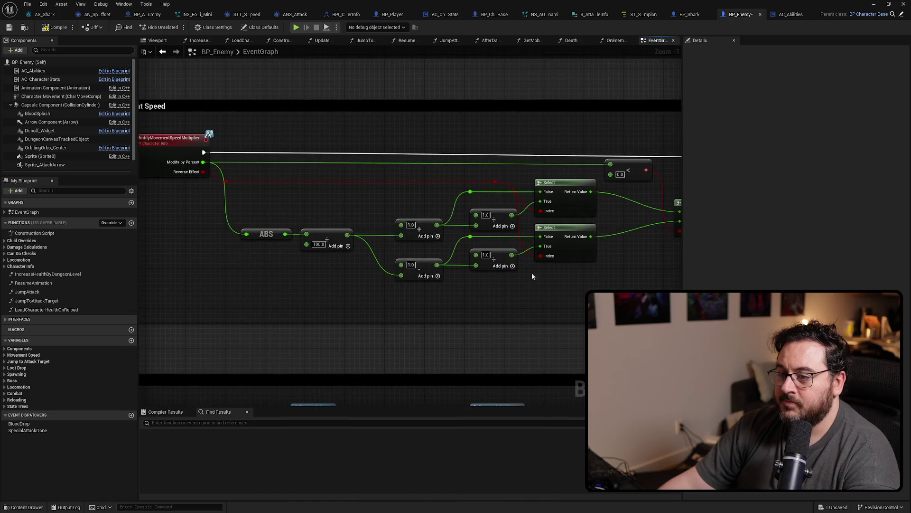
drag(361, 209, 267, 205)
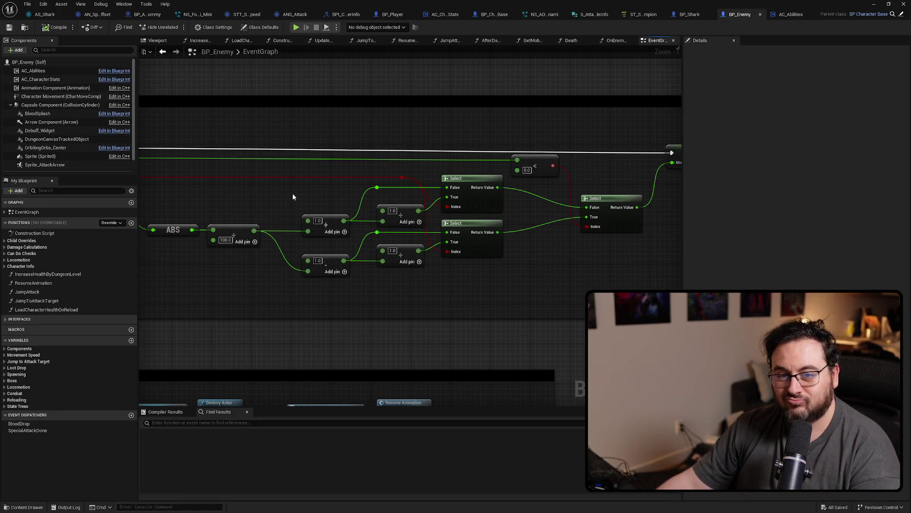
key(super+Down)
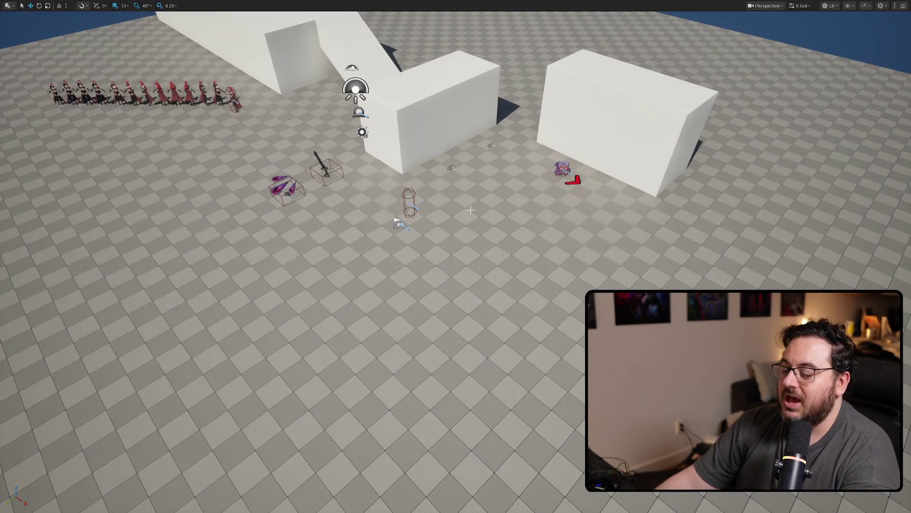
Play-test, walking toward the shark and using ability 2 to provoke its ring attack, then stop.
key(alt+p)
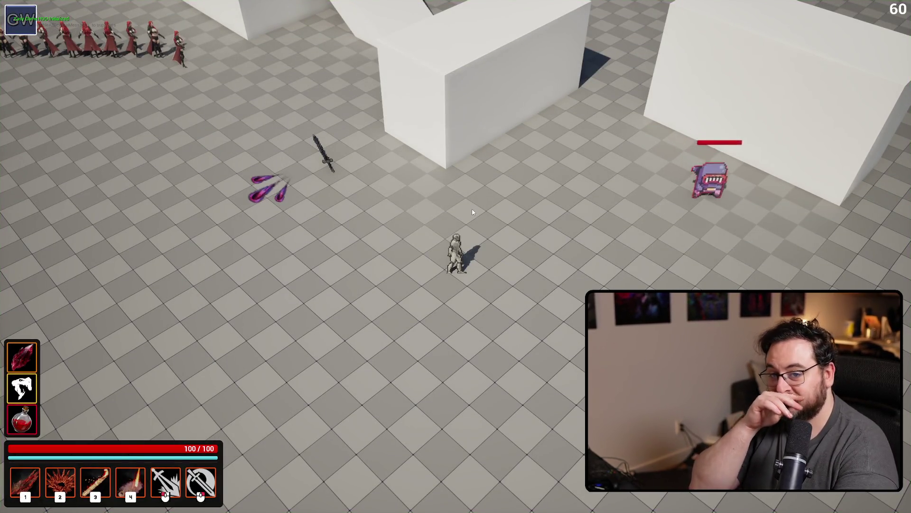
key(w)
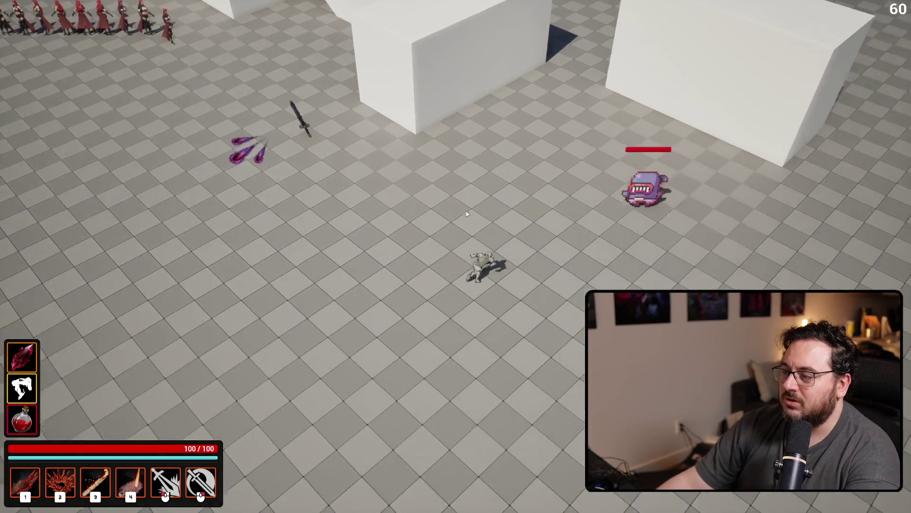
key(2)
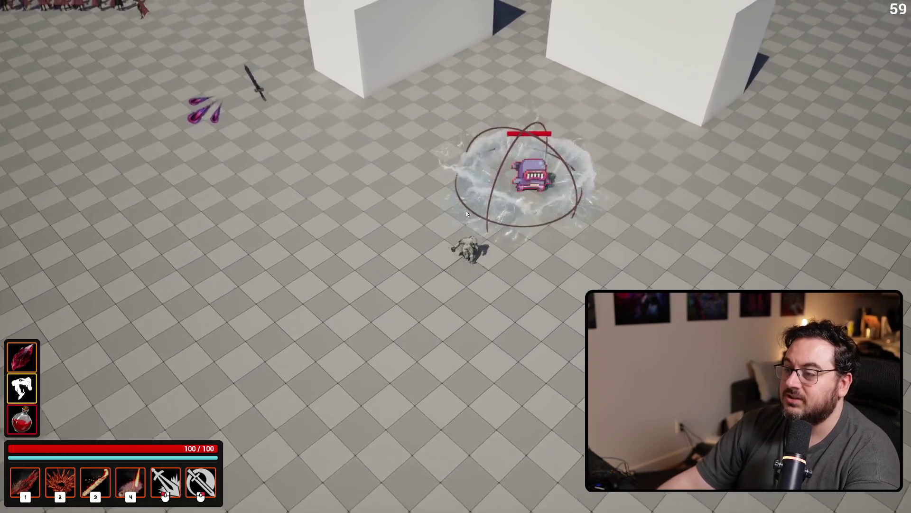
key(Escape)
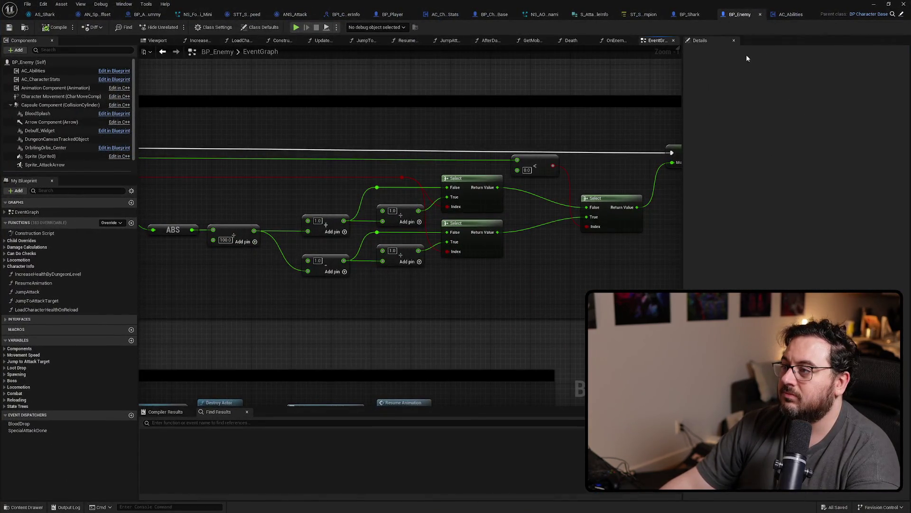
click(690, 15)
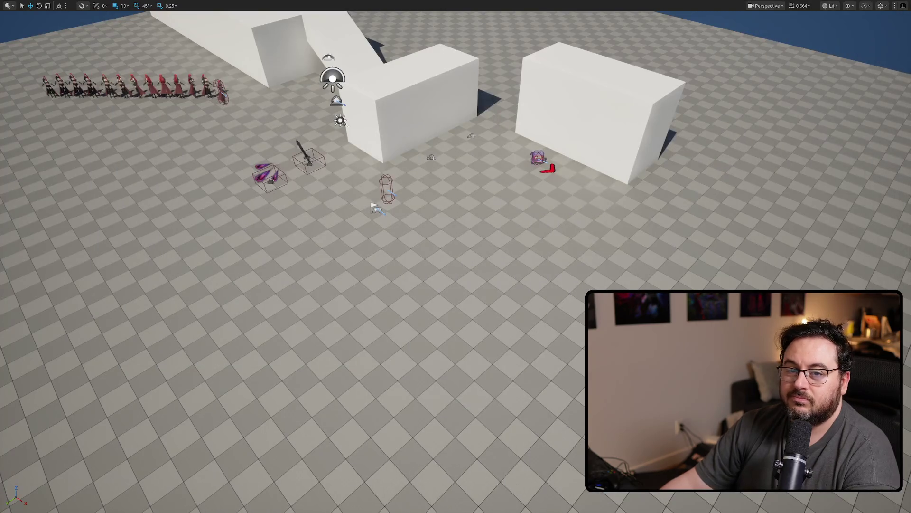
Play-test again, circling the attacking shark with WASD until health drops to 51, then stop.
key(alt+p)
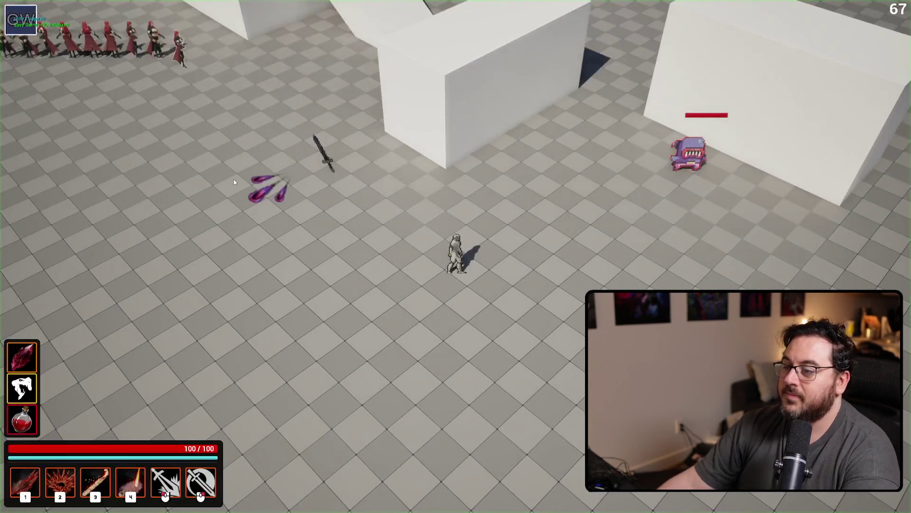
key(w)
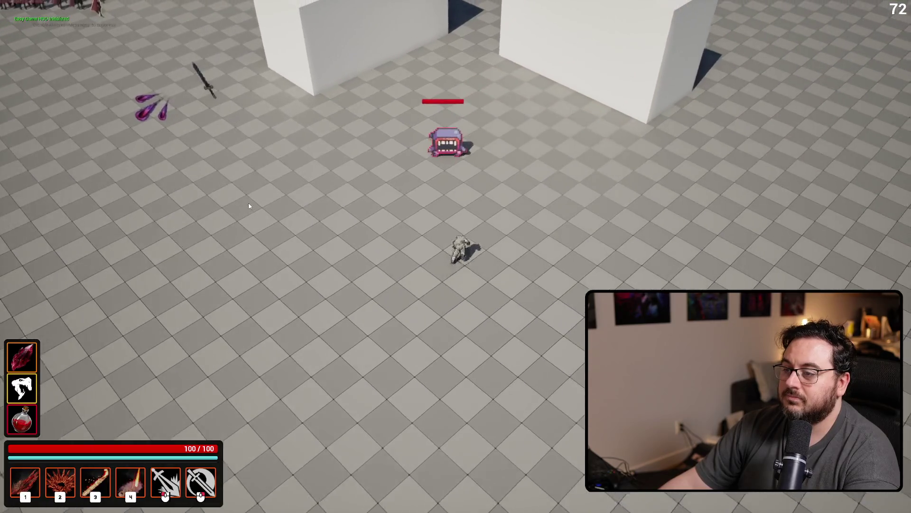
key(a)
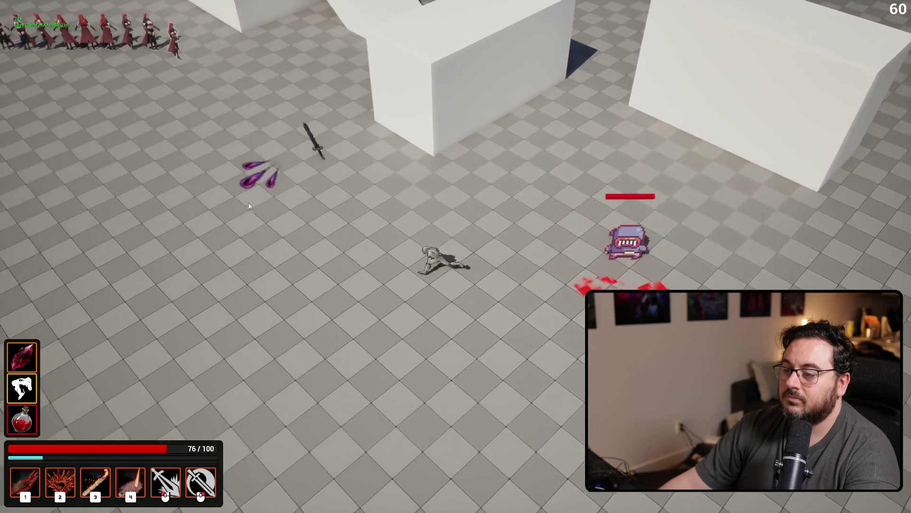
key(d)
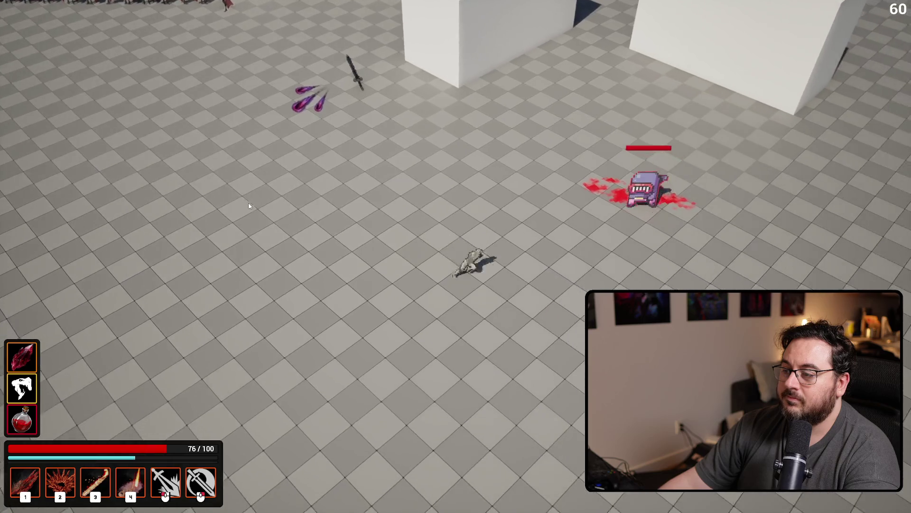
key(w)
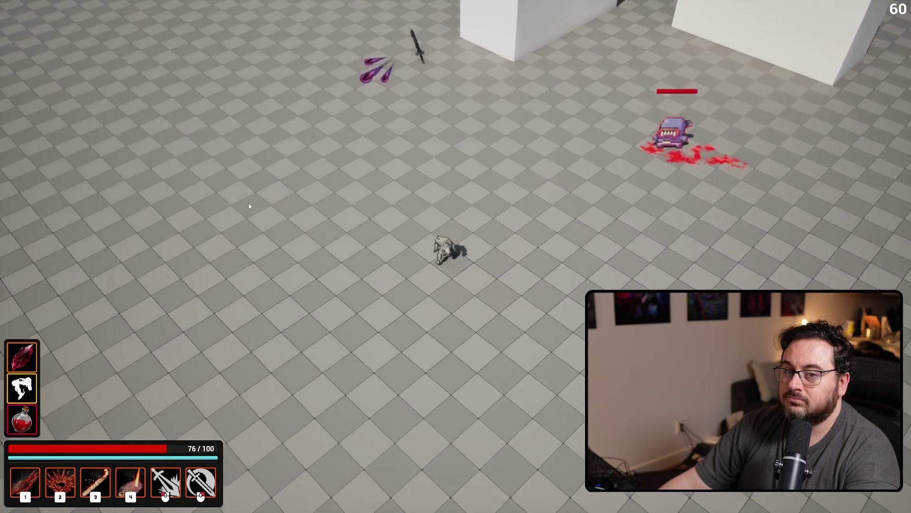
key(d)
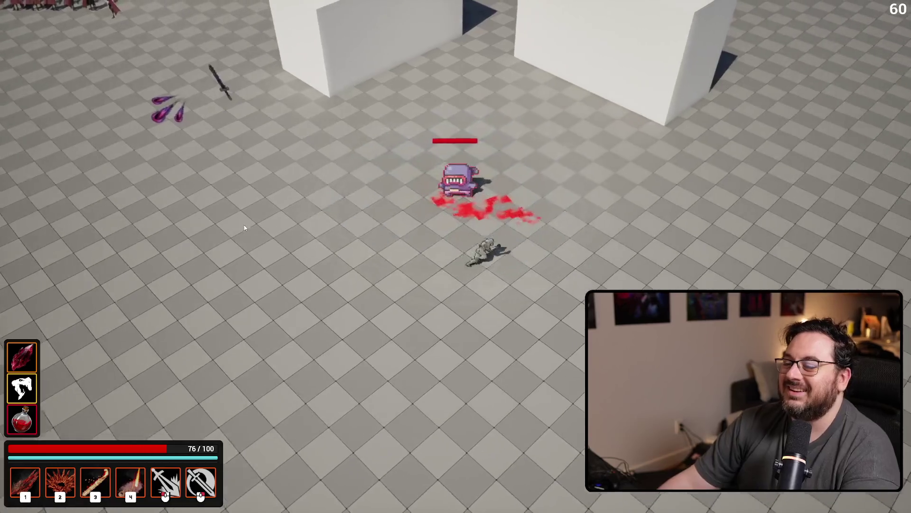
key(s)
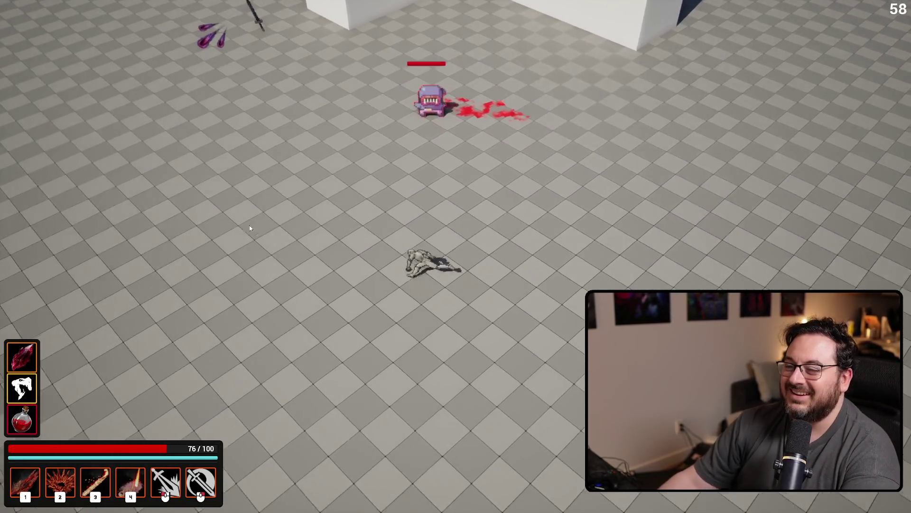
key(w)
key(d)
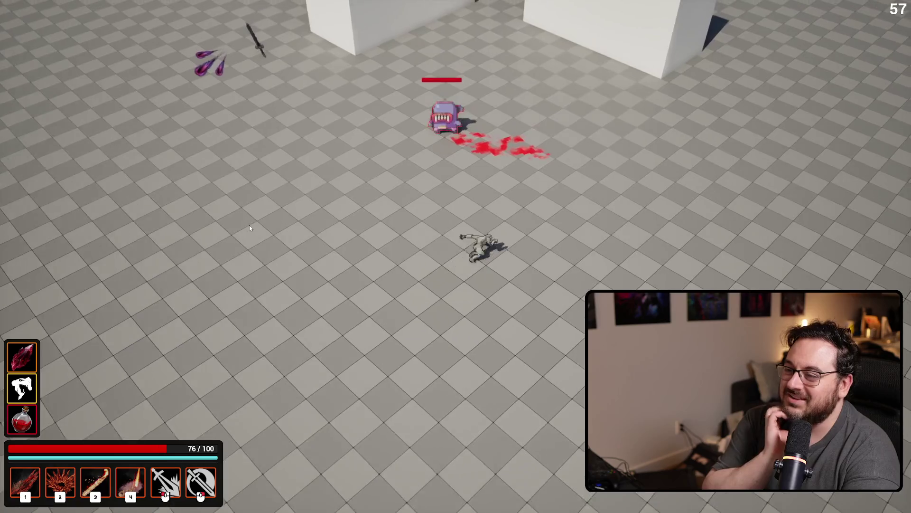
key(a)
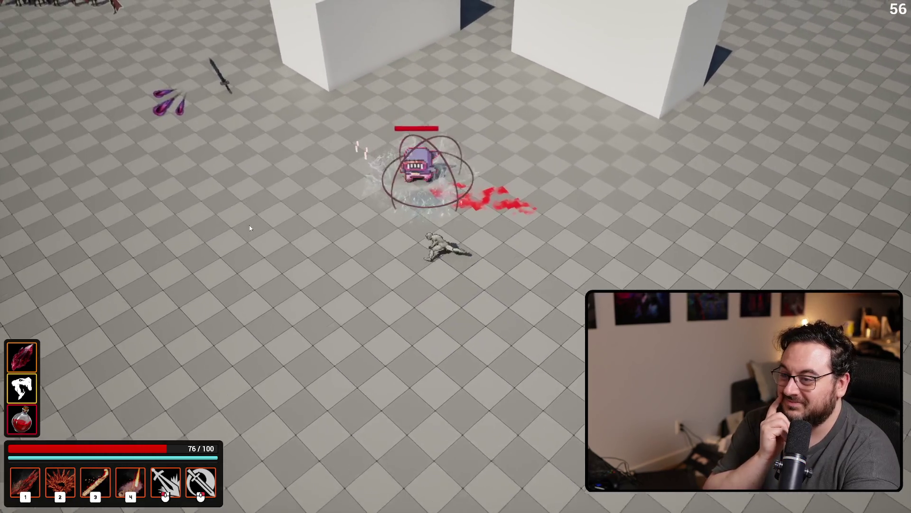
key(s)
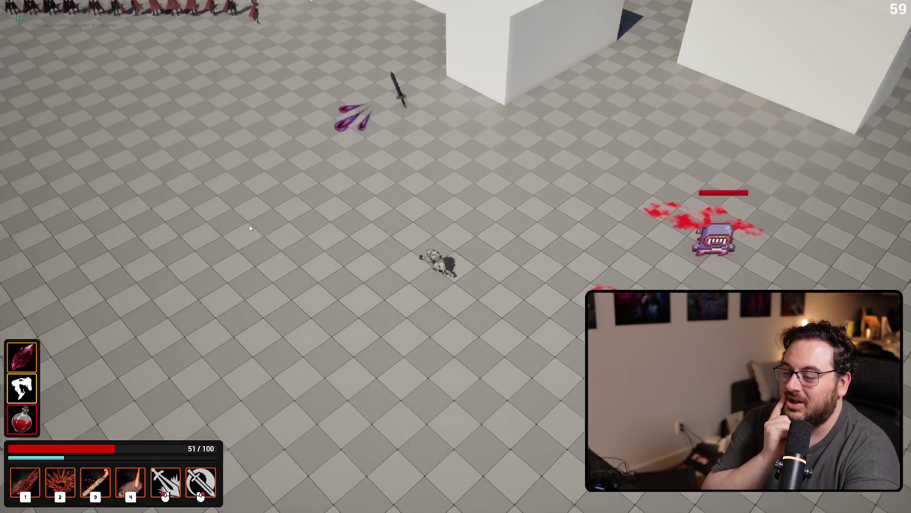
key(d)
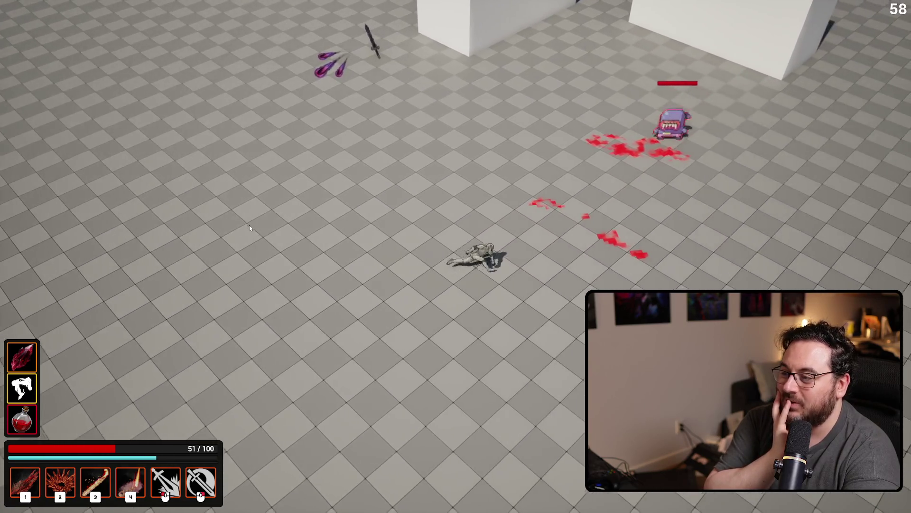
key(a)
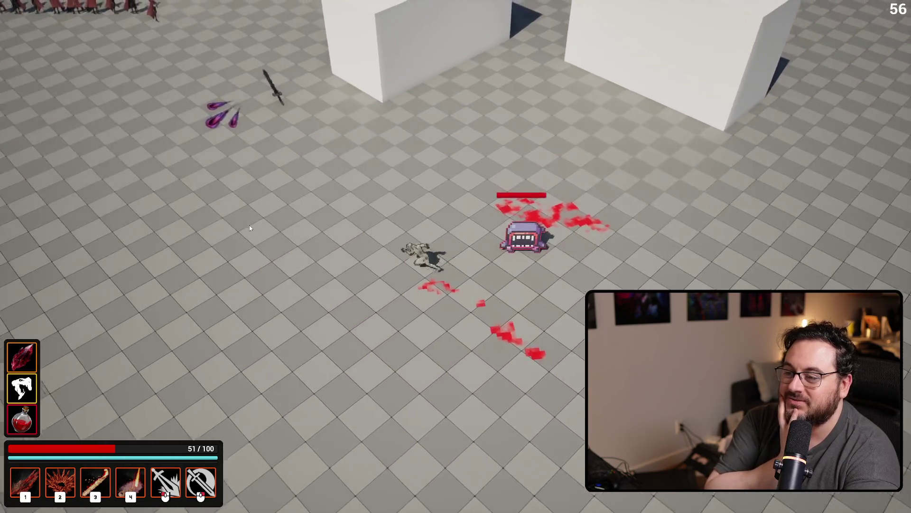
key(a)
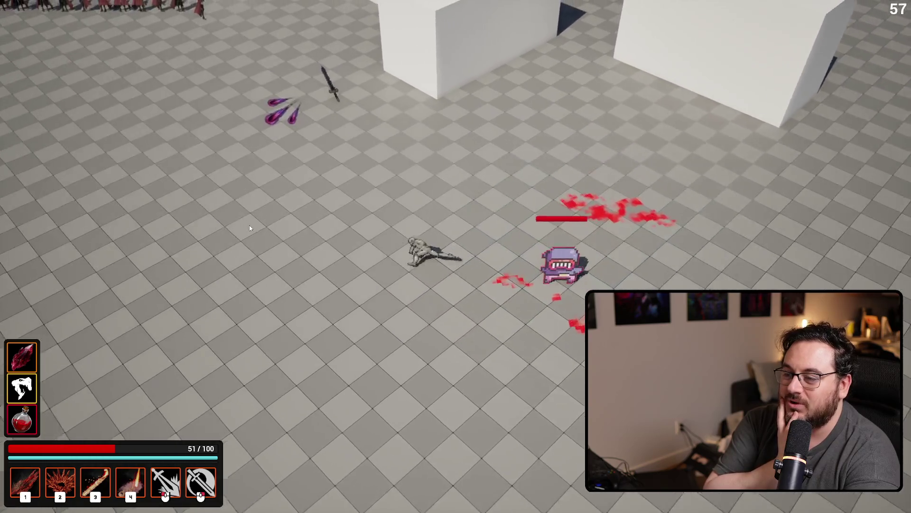
key(Escape)
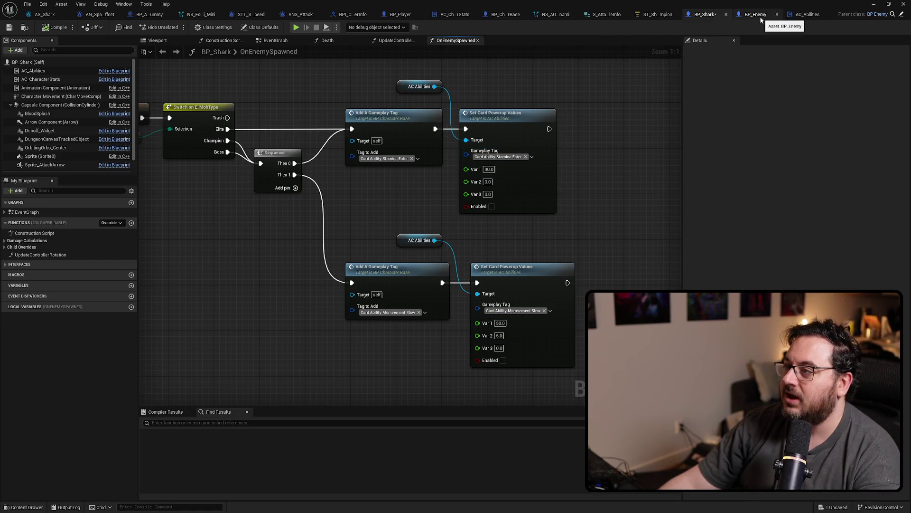
Cycle through BP_Enemy, BP_Player, BP_Shark and AC_Abilities, settling on BP_Player's less-than compare node.
click(734, 18)
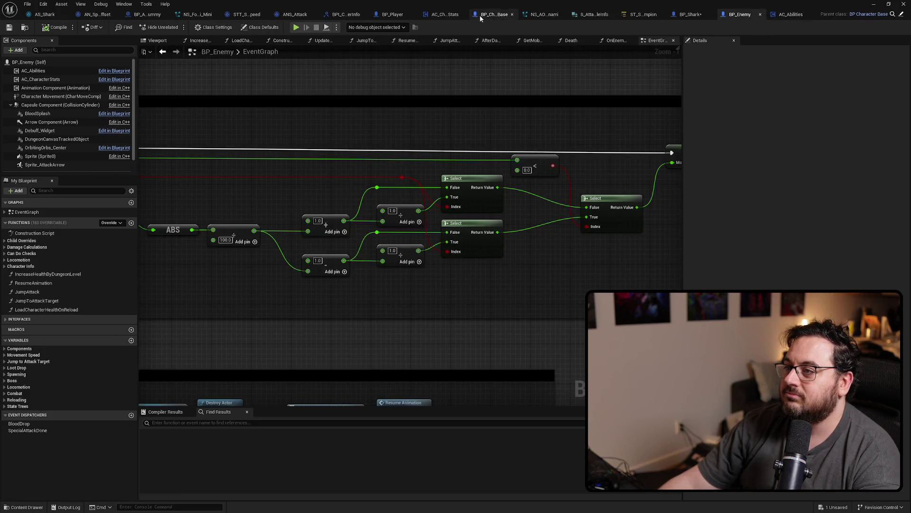
click(387, 15)
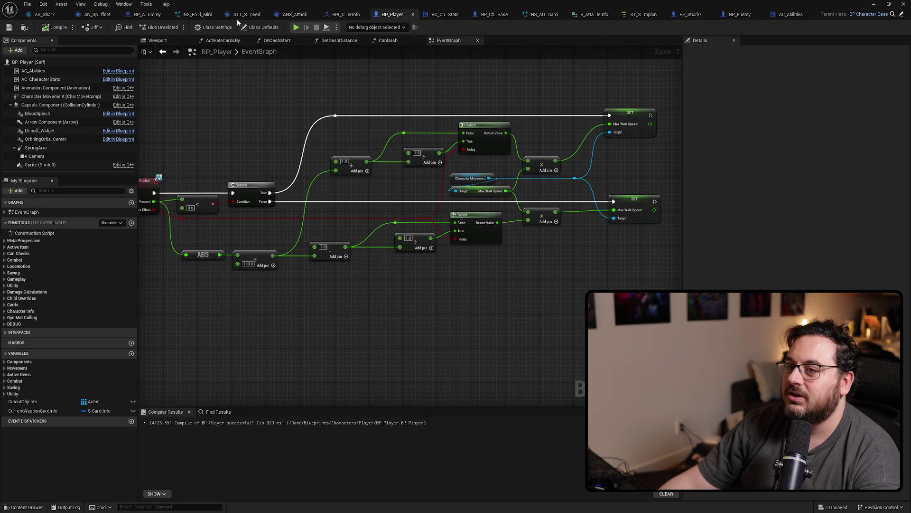
click(695, 17)
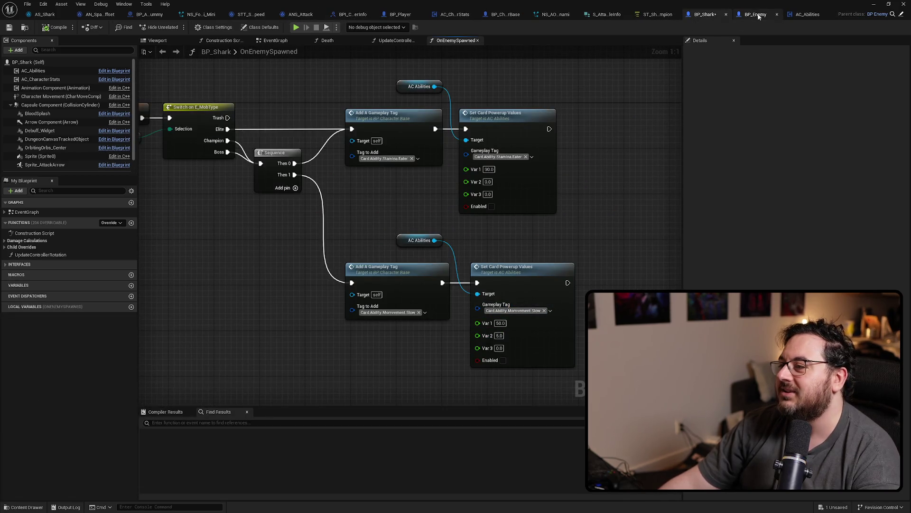
click(813, 16)
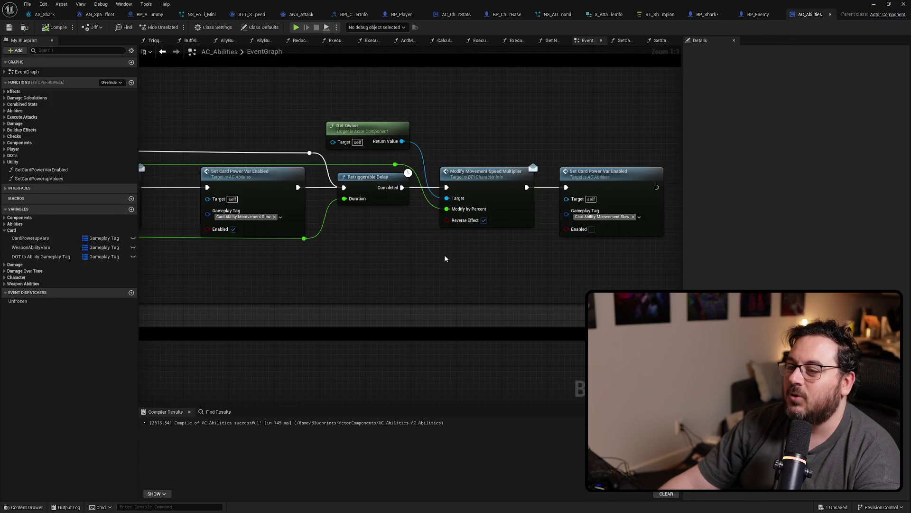
click(402, 14)
scroll(351, 192, up, 2)
click(344, 189)
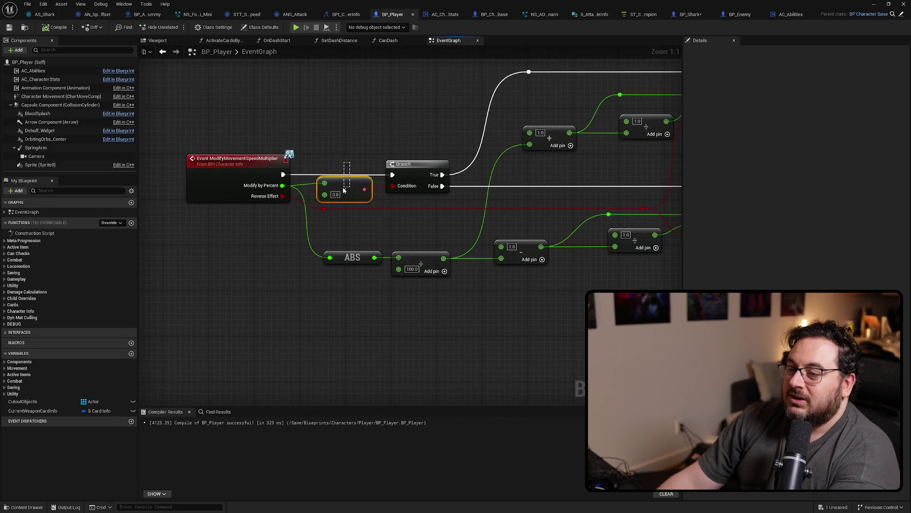
In BP_Player, wire the Branch False output to the top reroute and nudge the lower SET node up.
drag(452, 220, 332, 229)
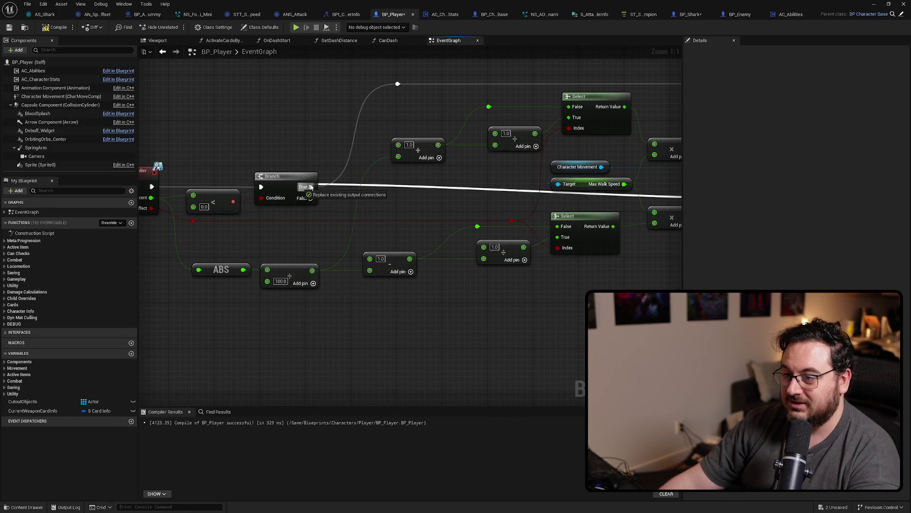
drag(311, 198, 398, 87)
scroll(398, 87, down, 4)
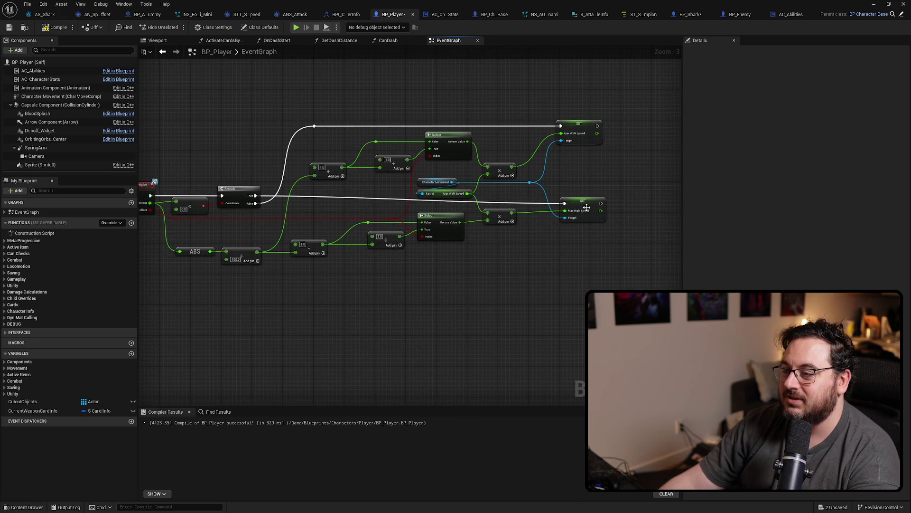
drag(588, 208, 589, 203)
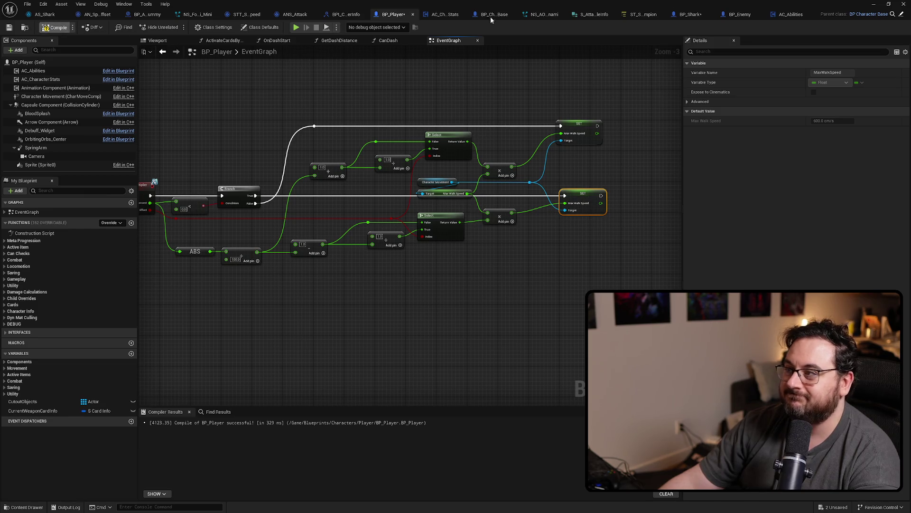
In BP_Enemy, swap the True and False inputs of the final Select node.
click(739, 15)
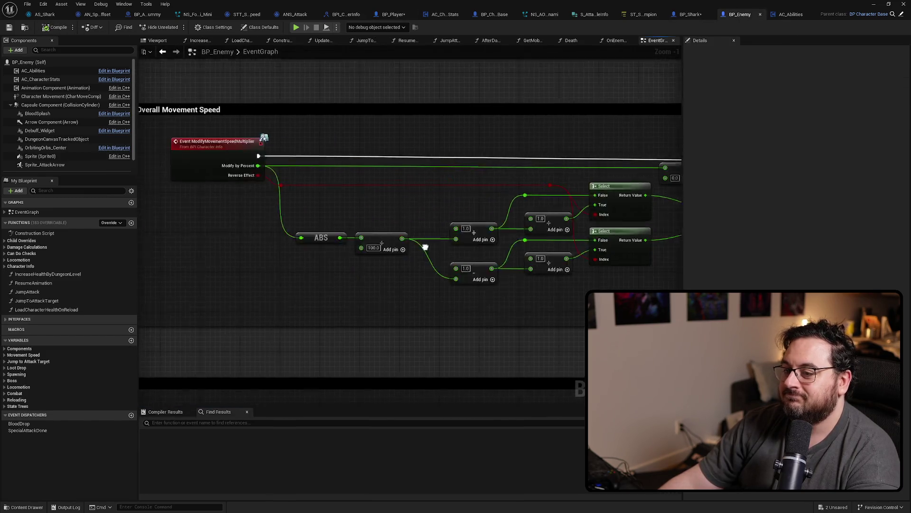
scroll(519, 219, up, 2)
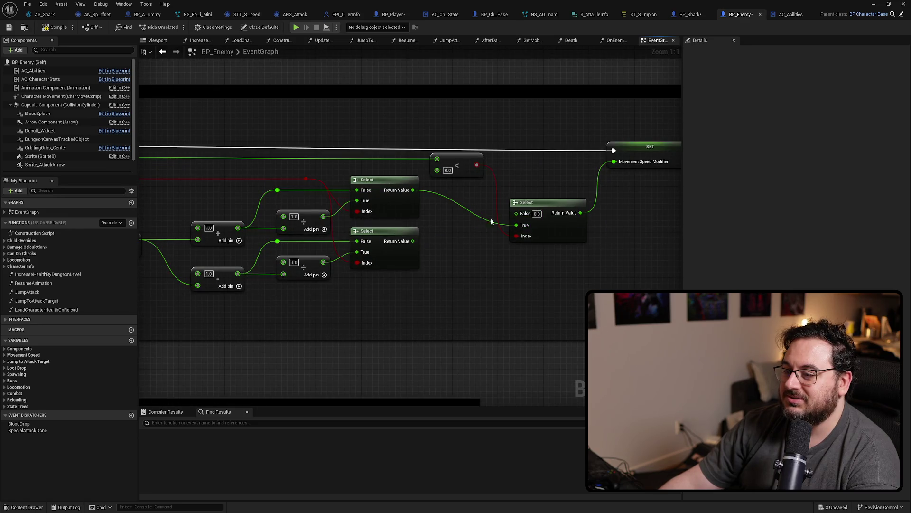
drag(412, 241, 516, 213)
drag(413, 190, 516, 224)
Arrange BP_Enemy's Select groups and ABS/multiply nodes into two tidy rows and compile.
mouse_move(471, 197)
mouse_down()
mouse_move(489, 194)
mouse_move(265, 219)
mouse_up()
drag(399, 180, 400, 284)
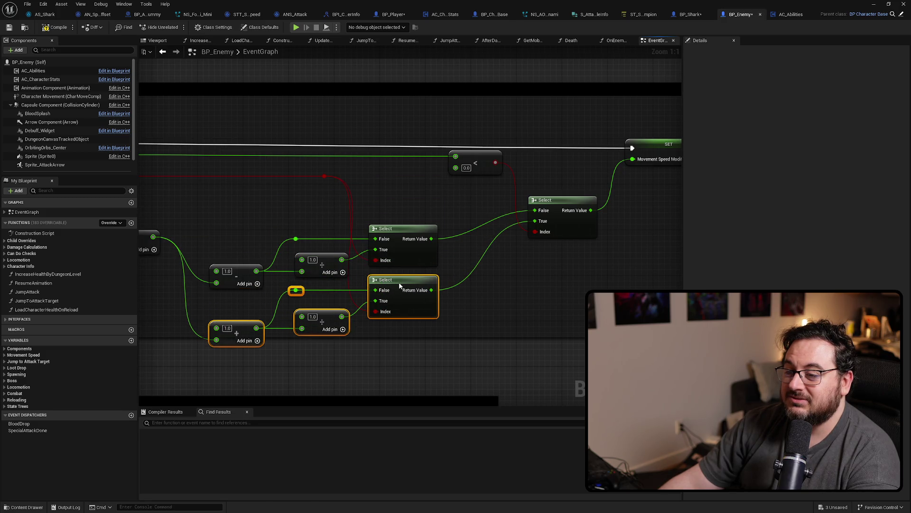
drag(445, 205, 221, 357)
drag(408, 287, 413, 240)
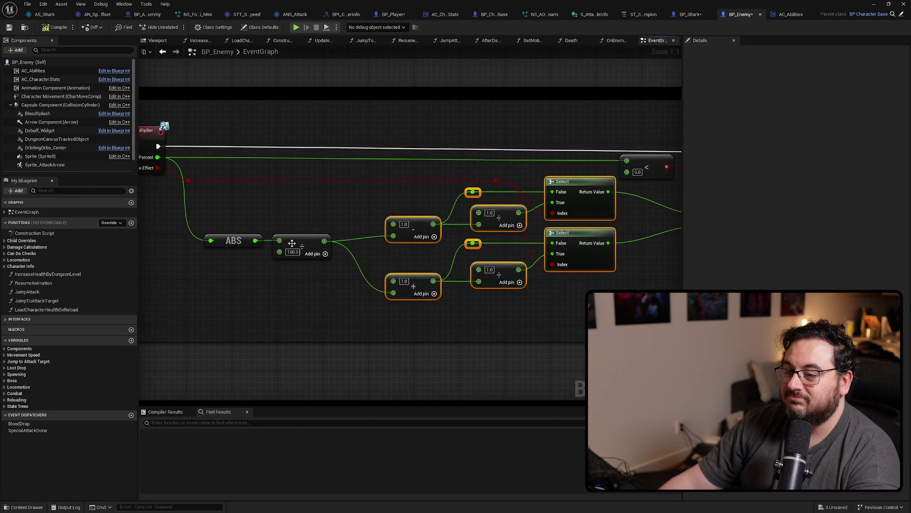
mouse_move(204, 221)
mouse_down()
mouse_move(339, 256)
mouse_move(309, 239)
mouse_up()
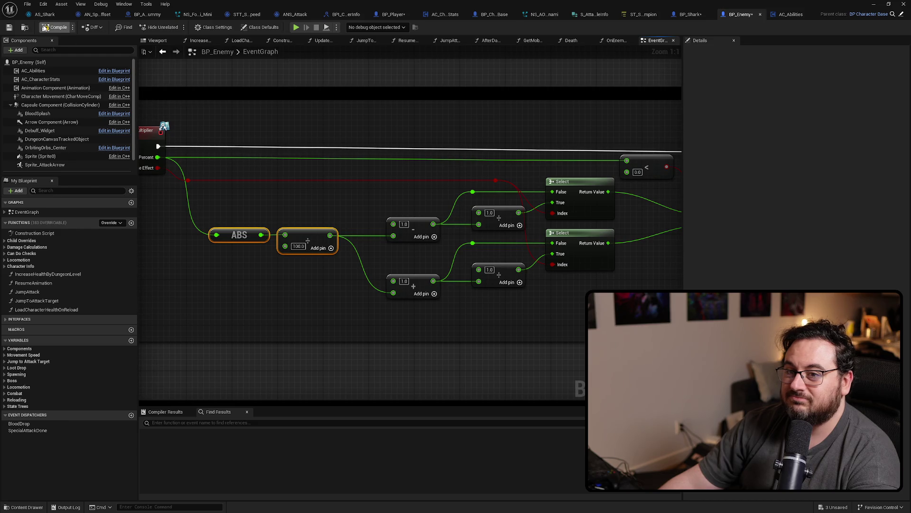
key(F7)
click(691, 15)
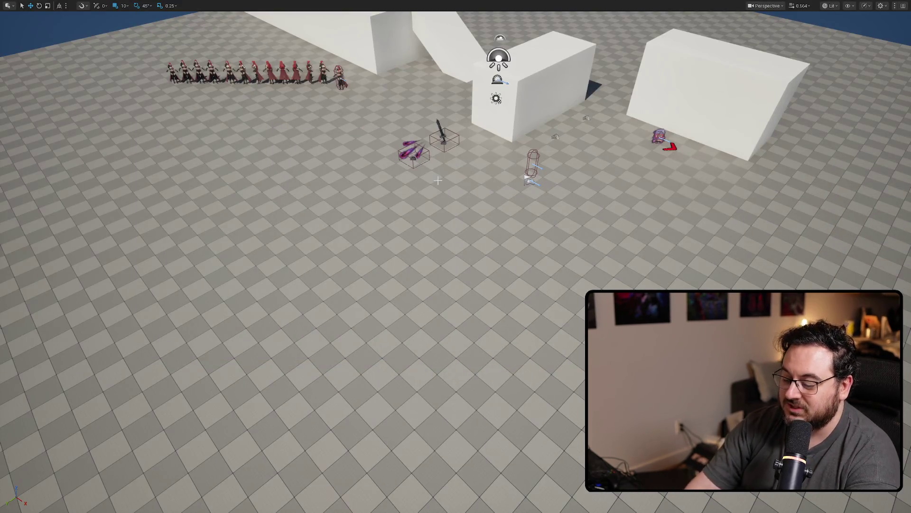
Run two play sessions against the shark enemy, ending each with Esc.
key(alt+p)
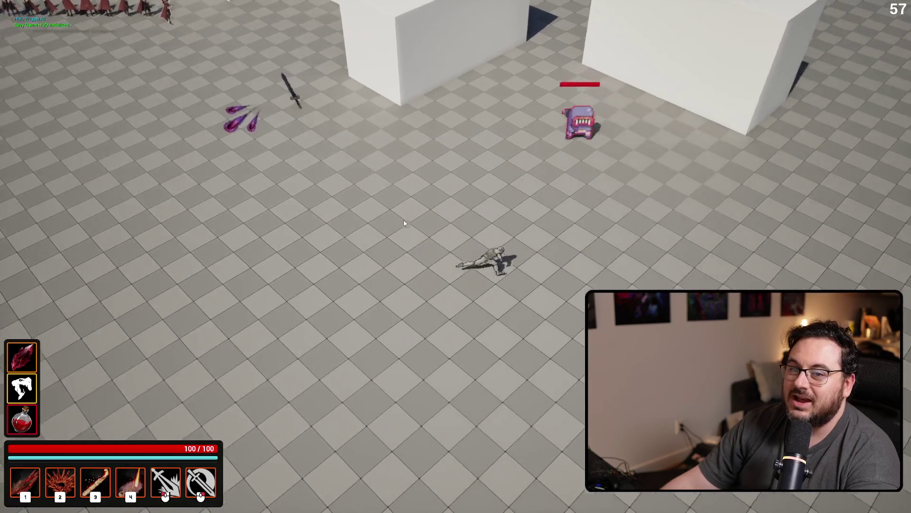
key(2)
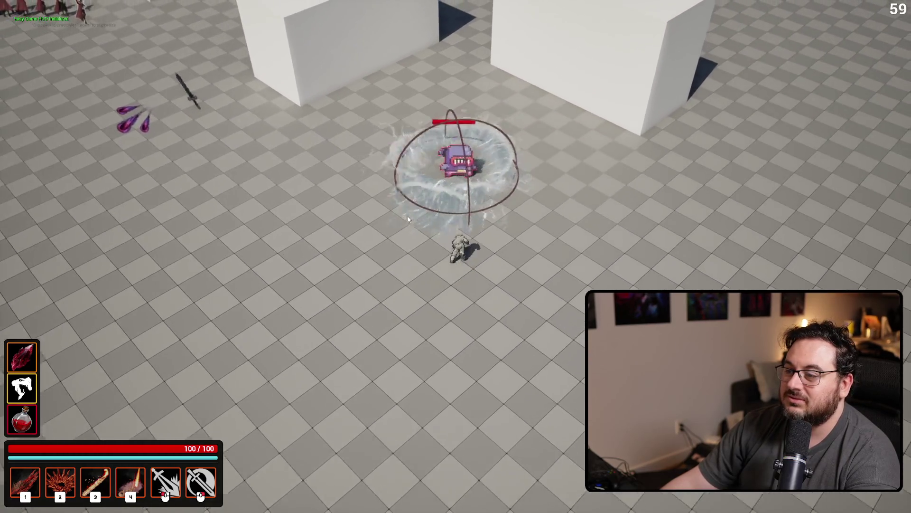
key(Escape)
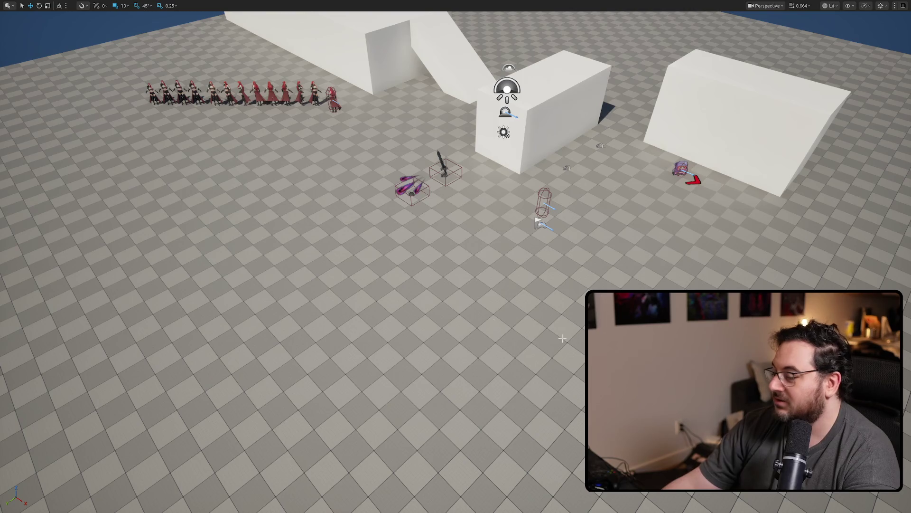
key(alt+p)
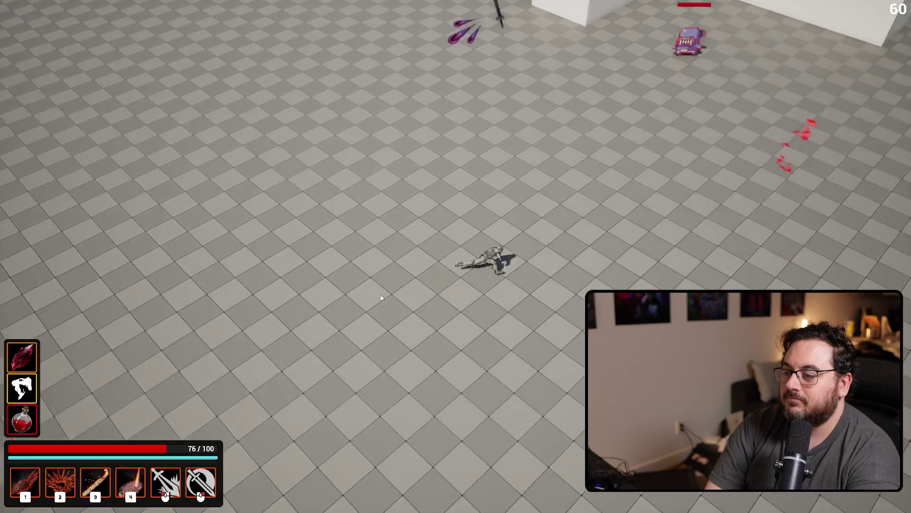
key(Escape)
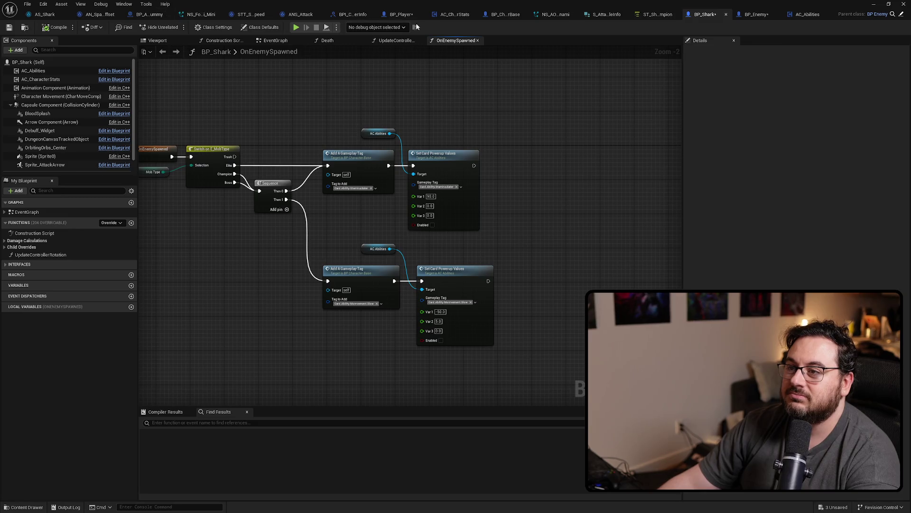
In BP_Player, add a Print String after the top SET node, printing Max Walk Speed.
click(401, 14)
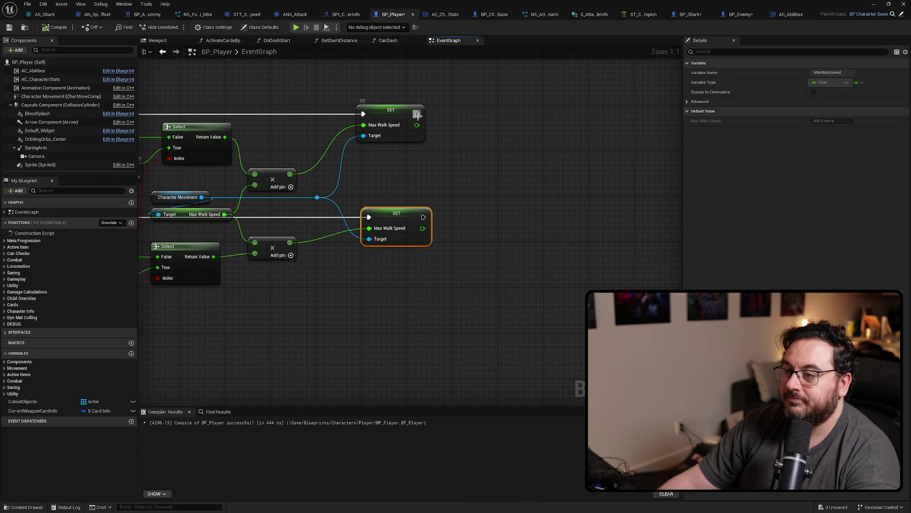
drag(417, 114, 525, 215)
text(print)
key(Return)
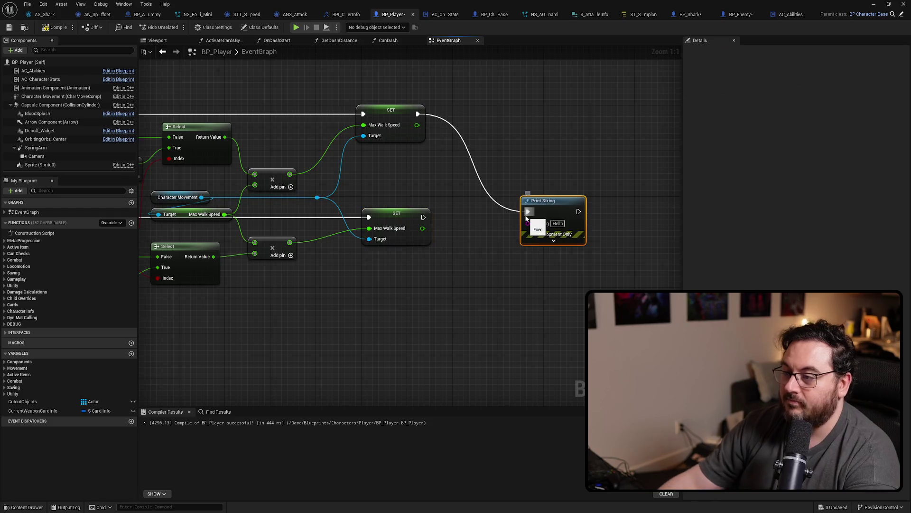
drag(422, 229, 528, 222)
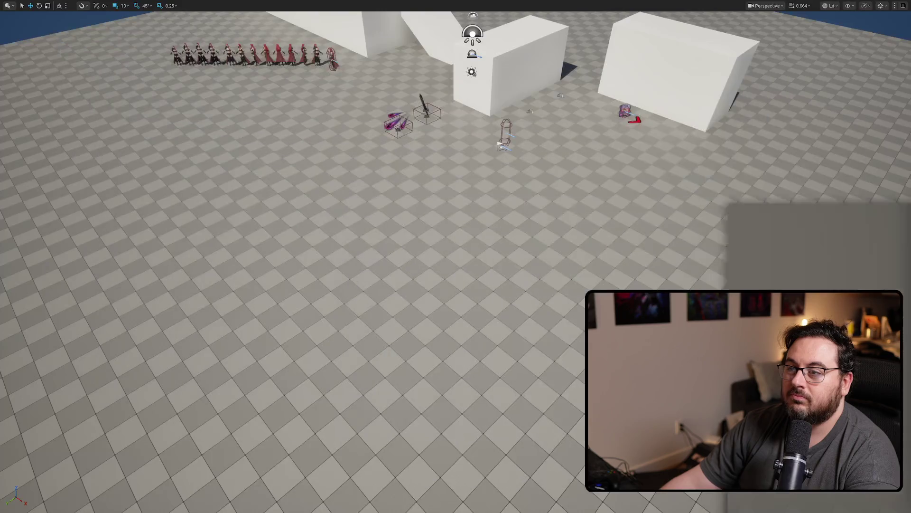
Play-test by walking the character around with WASD toward the enemy, then stop.
key(alt+p)
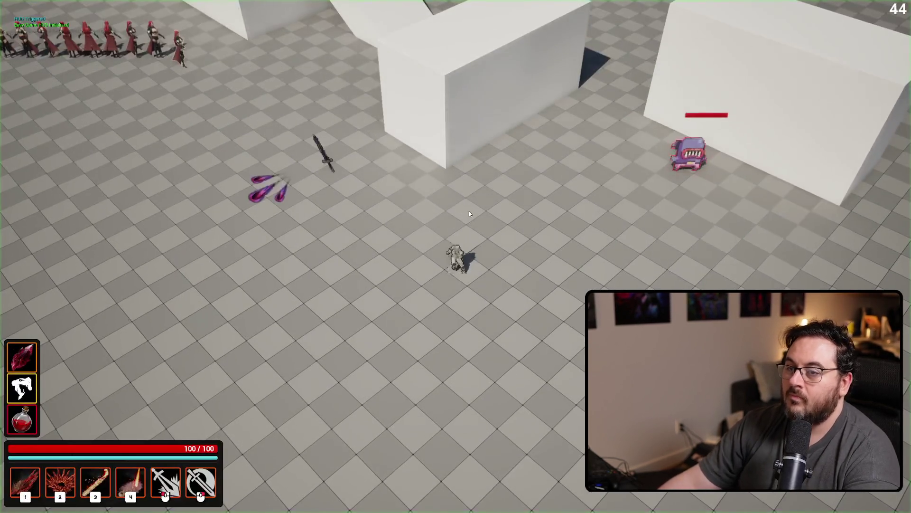
key(d)
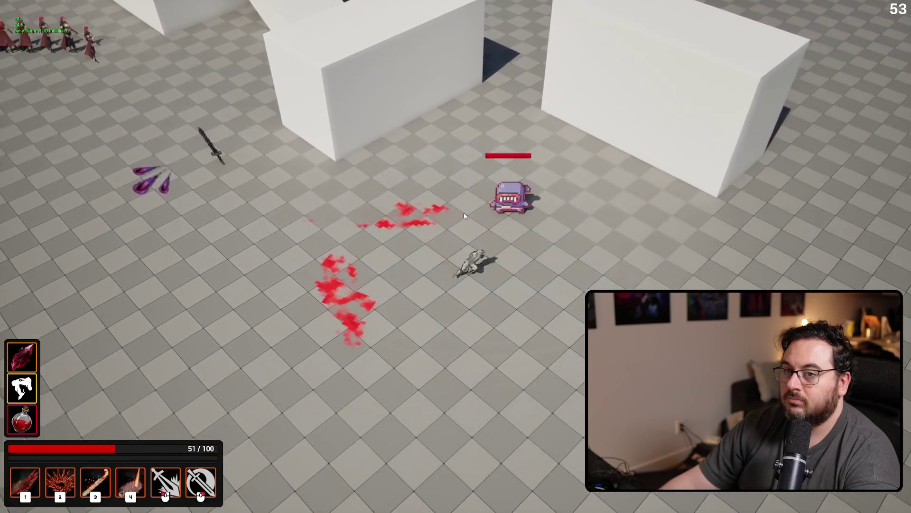
key(s)
key(a)
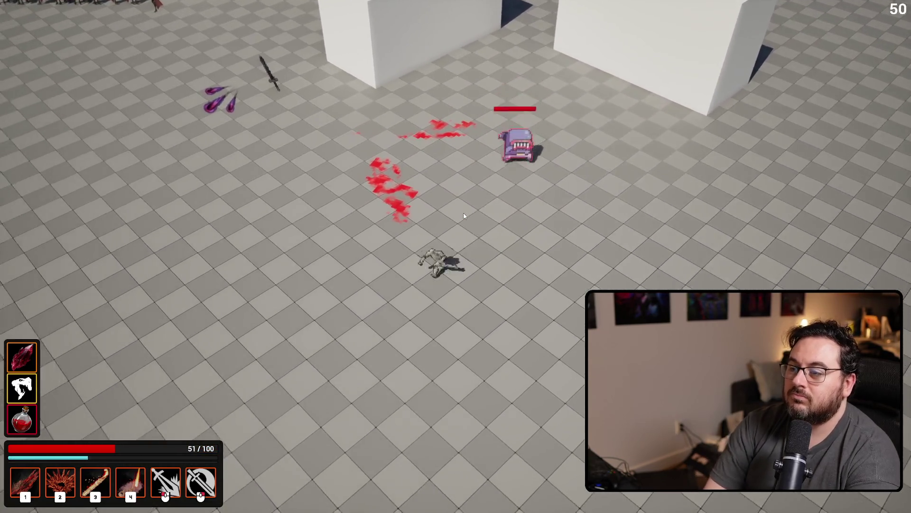
key(s)
key(d)
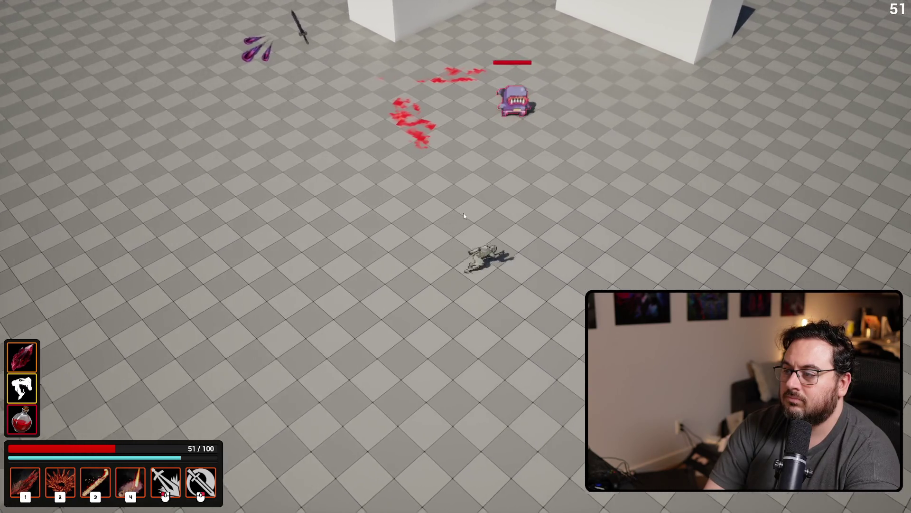
key(w)
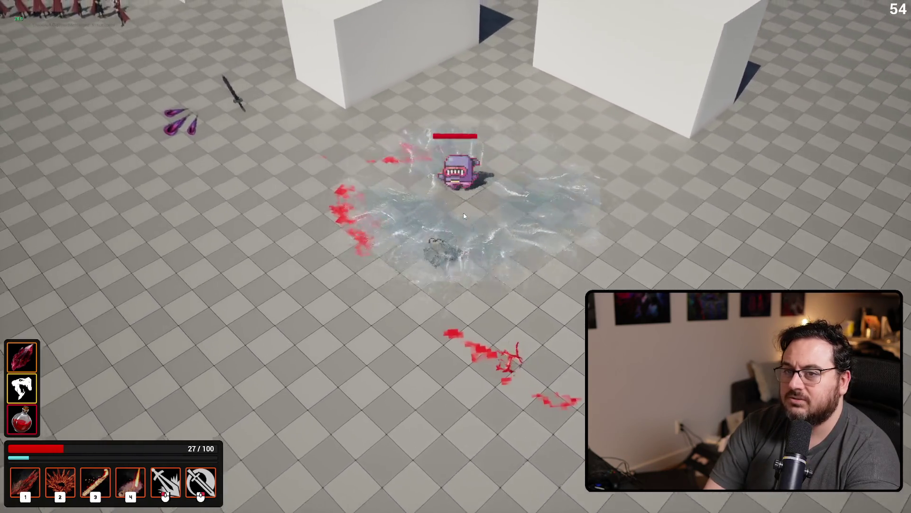
key(Escape)
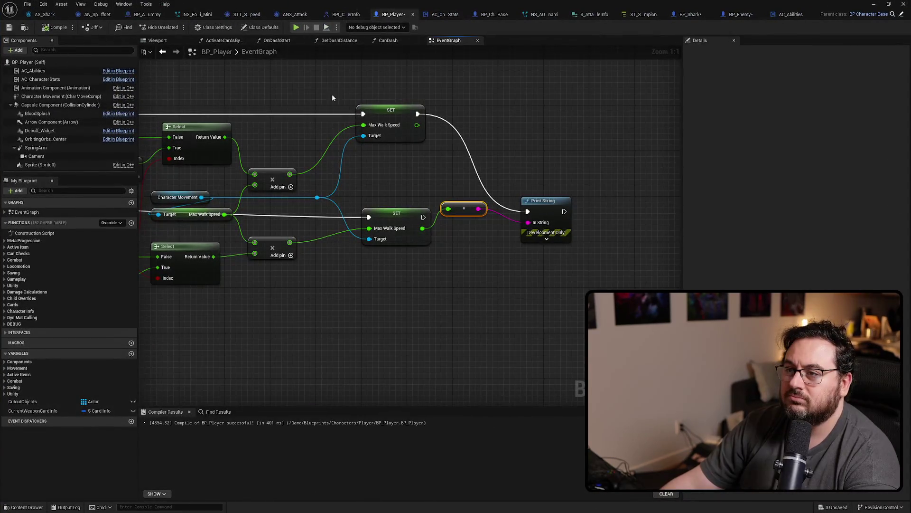
Connect the lower SET node's execution output into the Print String node.
scroll(506, 221, down, 2)
scroll(379, 258, up, 2)
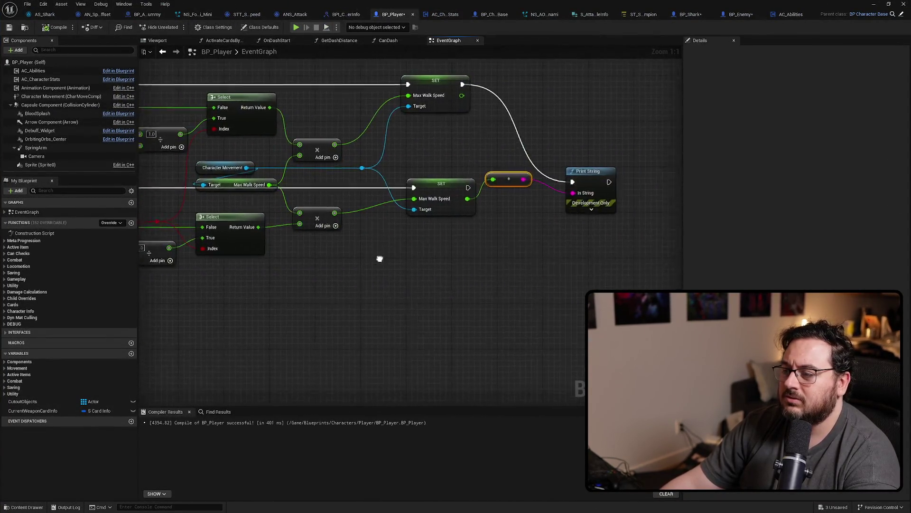
drag(361, 257, 350, 262)
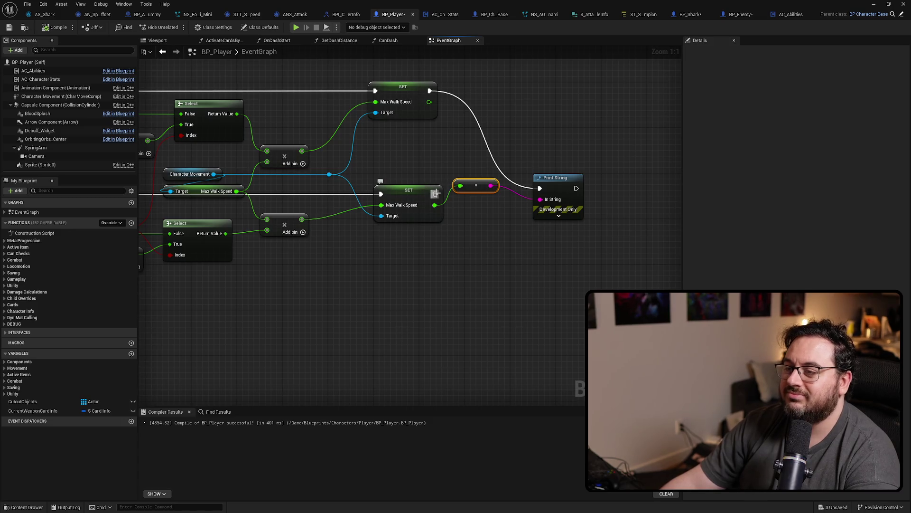
drag(435, 194, 540, 189)
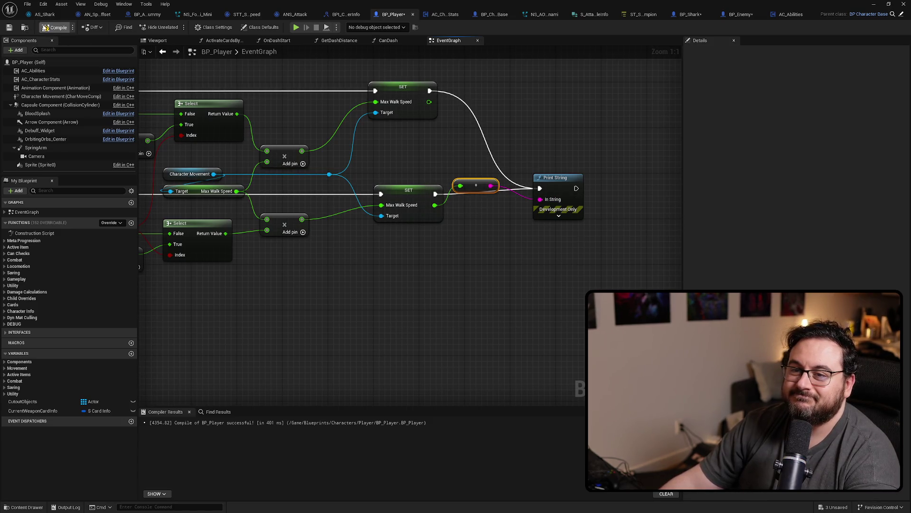
Play-test near the shark with WASD and an attack, then return to BP_Player.
click(874, 4)
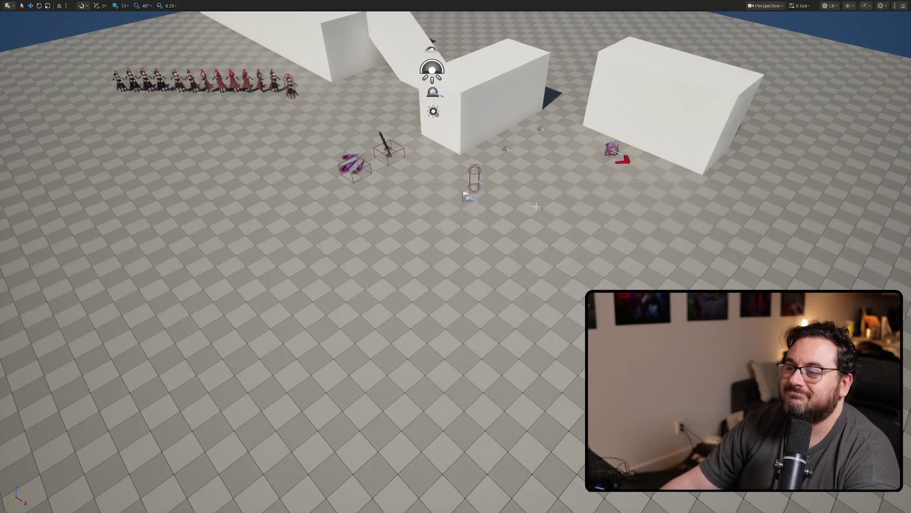
key(alt+p)
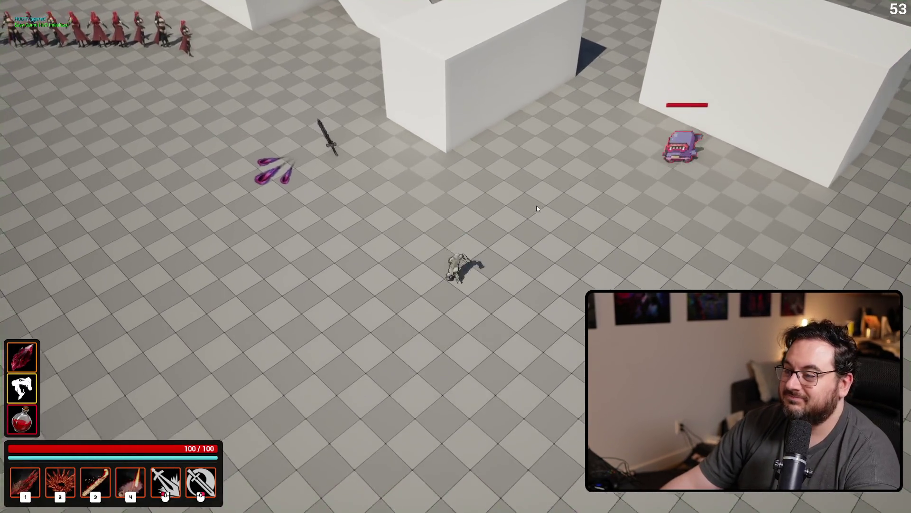
key(w)
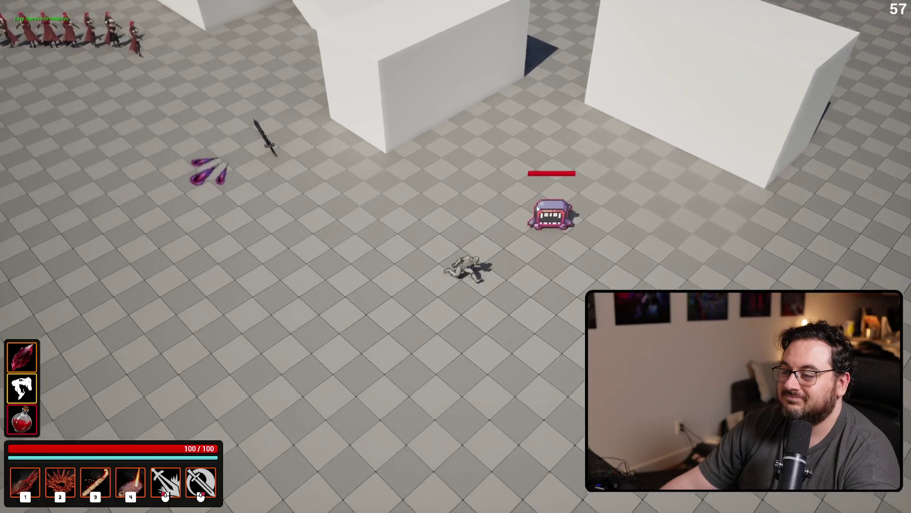
right_click(536, 205)
key(a)
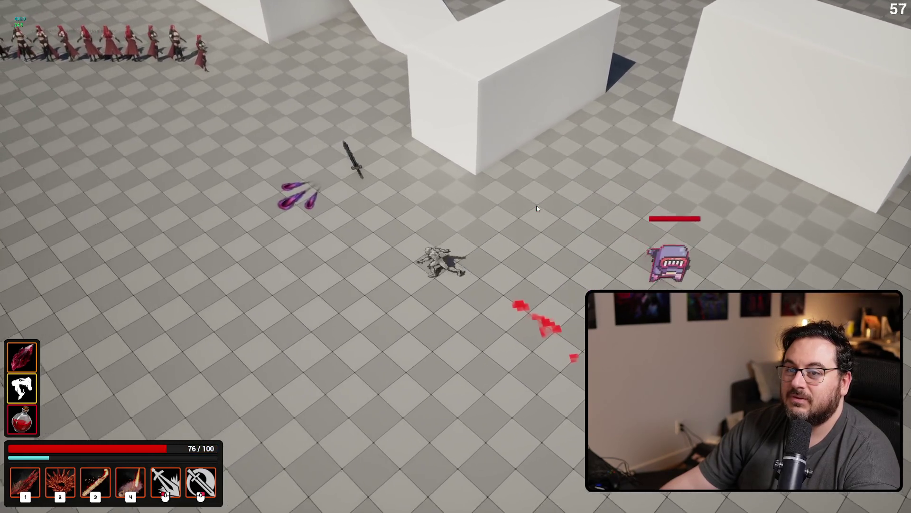
key(s)
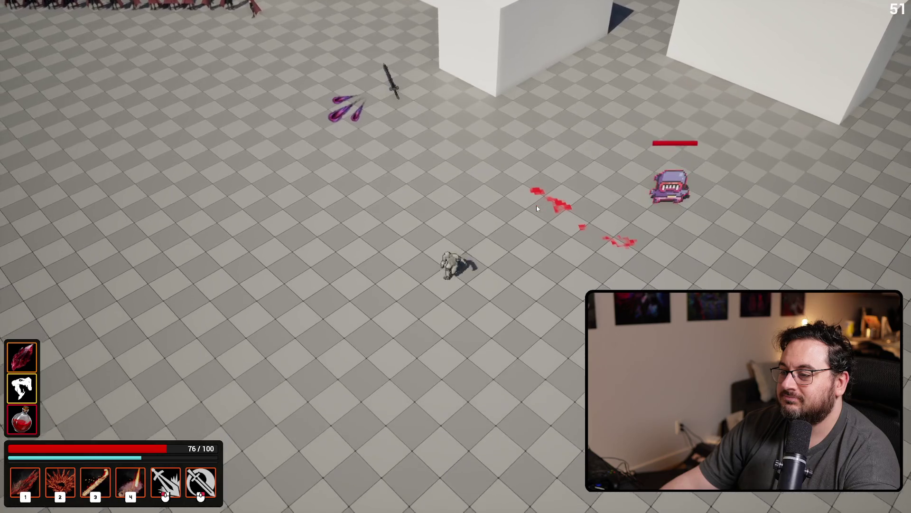
key(a)
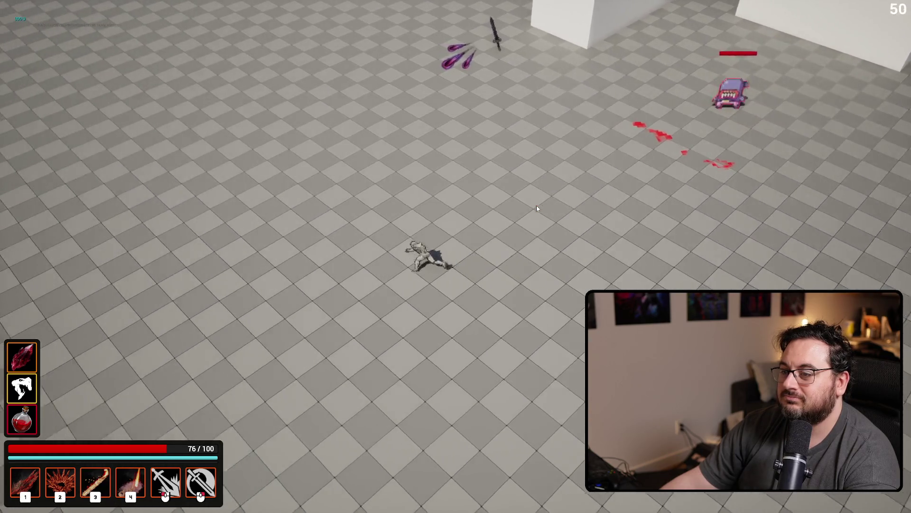
key(w)
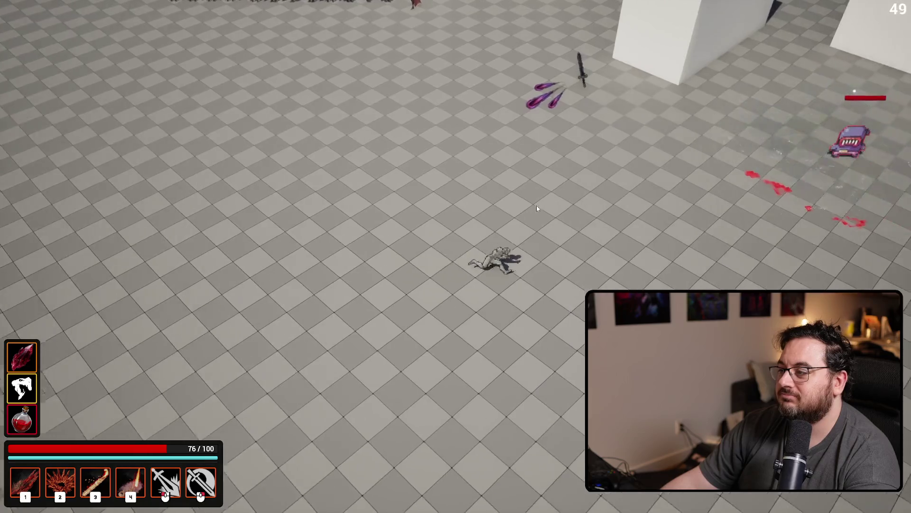
key(Escape)
key(alt+Tab)
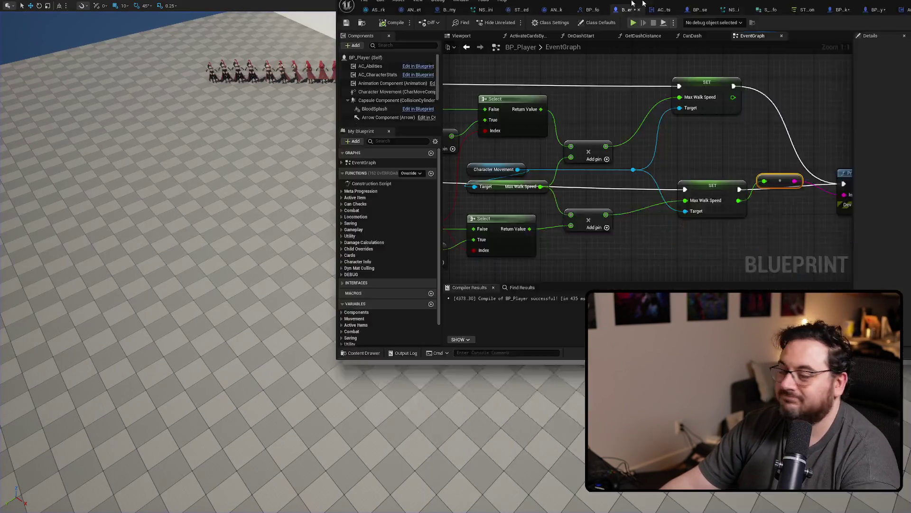
Delete the Print String and conversion nodes from BP_Player and save.
drag(562, 143, 478, 238)
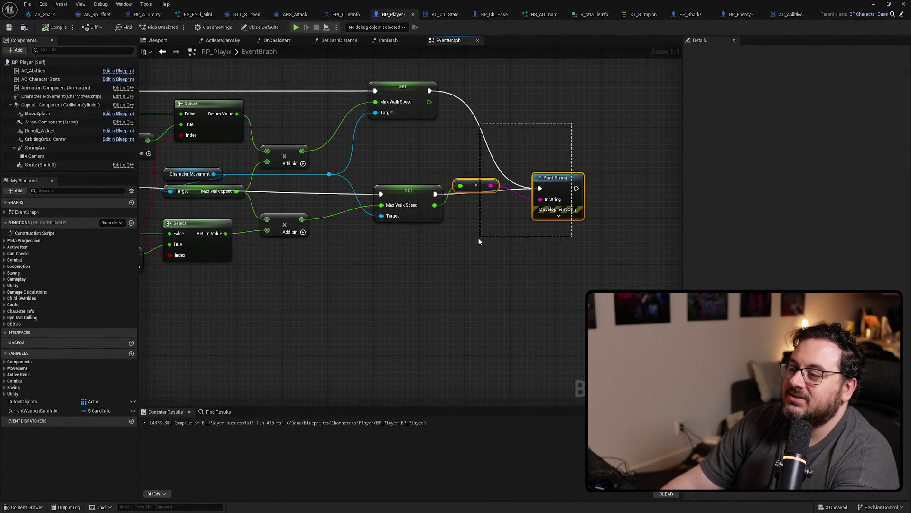
key(Delete)
key(ctrl+s)
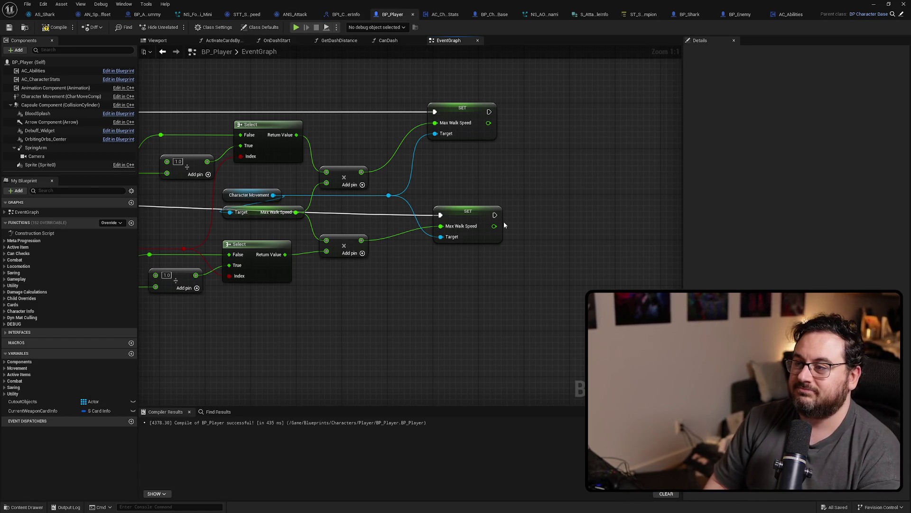
Nudge the Max Walk Speed getter into place and recenter the graph on the walk-speed nodes.
scroll(497, 232, down, 4)
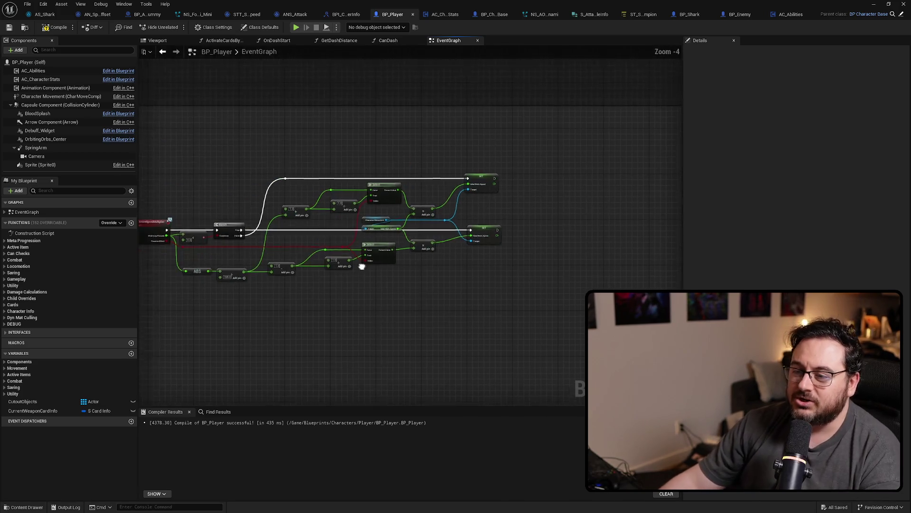
scroll(534, 269, up, 3)
scroll(535, 274, up, 1)
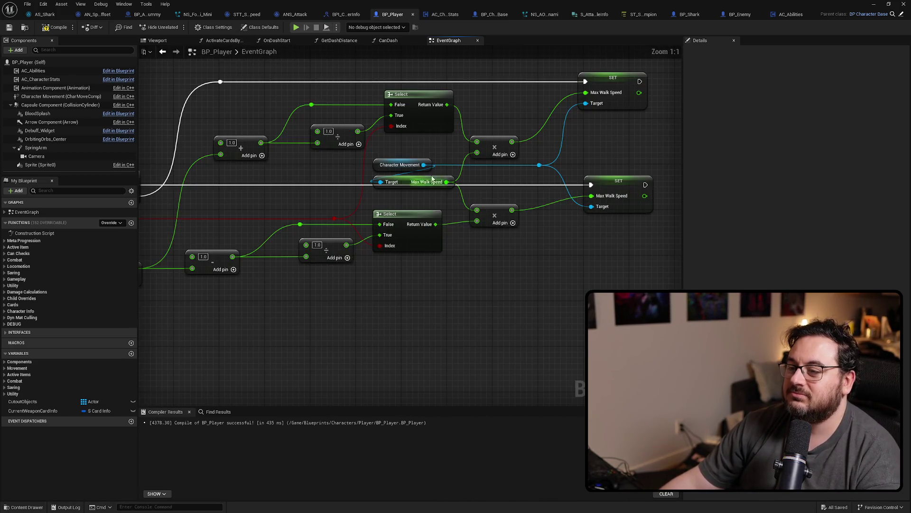
drag(461, 192, 368, 159)
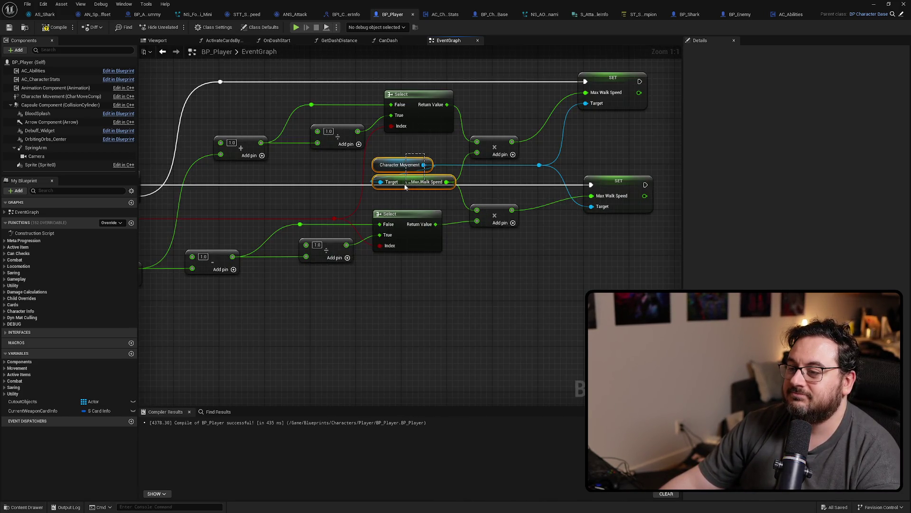
click(419, 136)
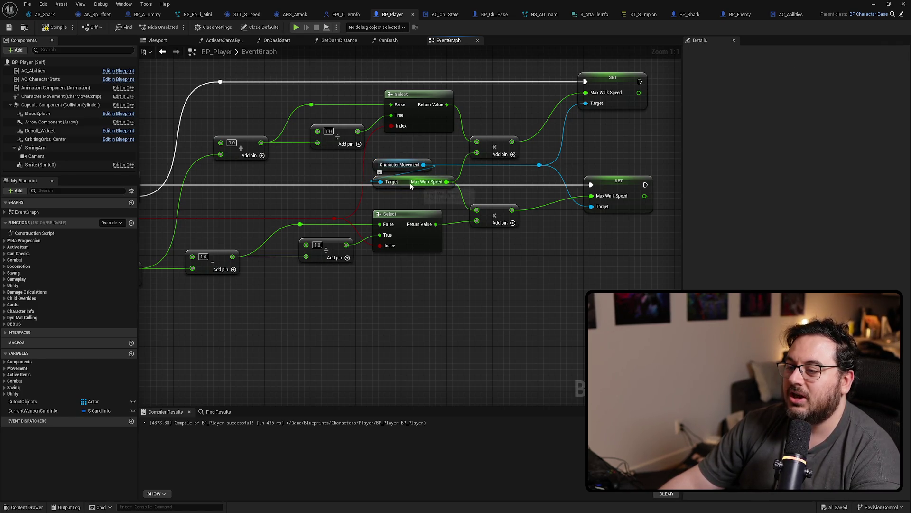
drag(411, 185, 406, 193)
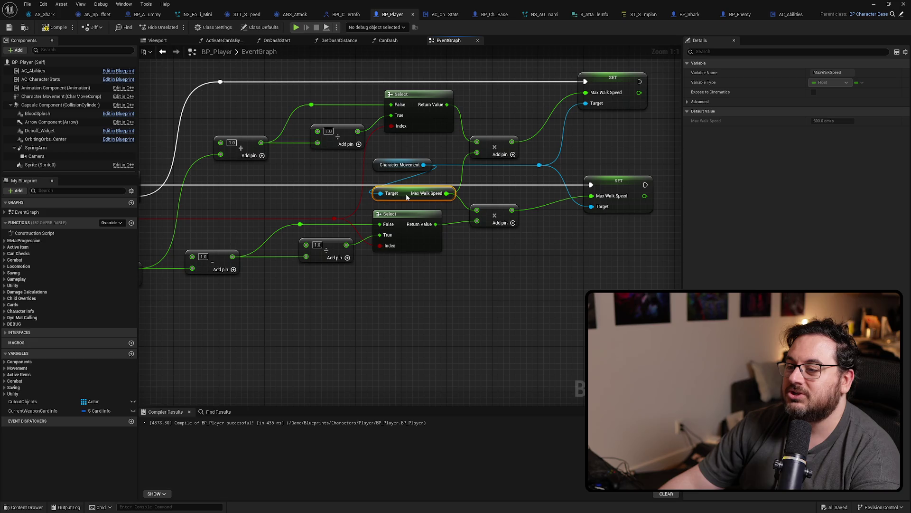
click(498, 278)
drag(486, 254, 517, 246)
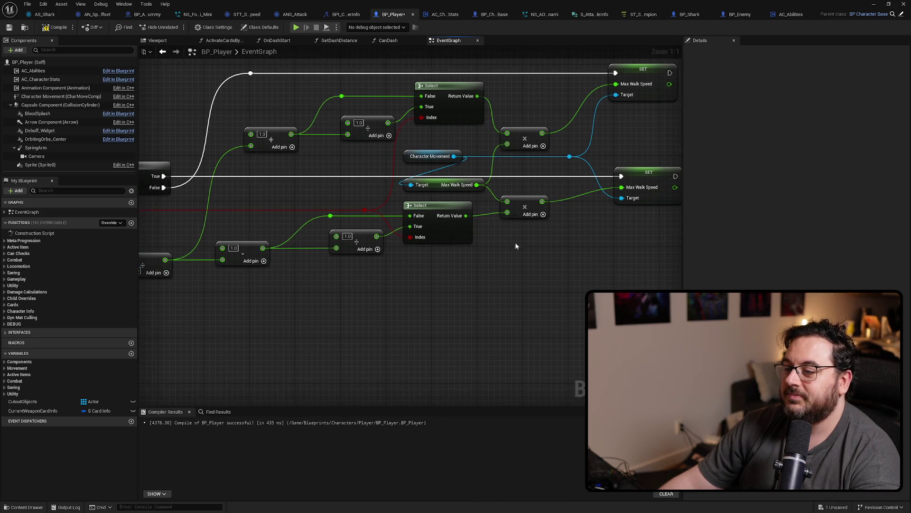
click(522, 200)
click(565, 258)
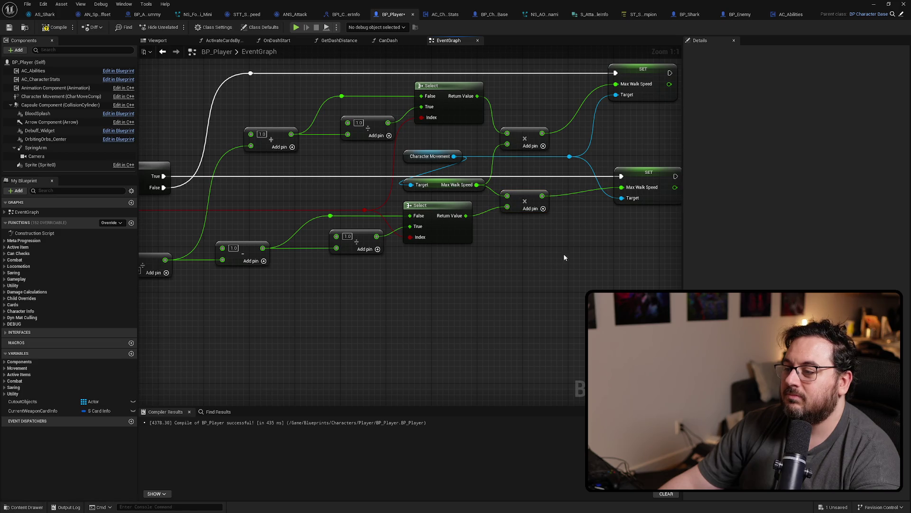
click(530, 201)
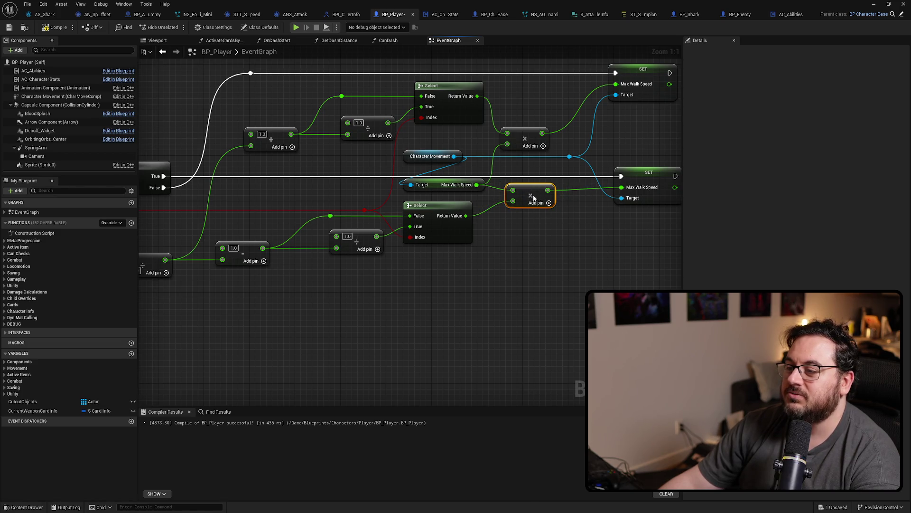
mouse_move(528, 235)
mouse_down()
mouse_move(479, 306)
mouse_move(333, 317)
mouse_up()
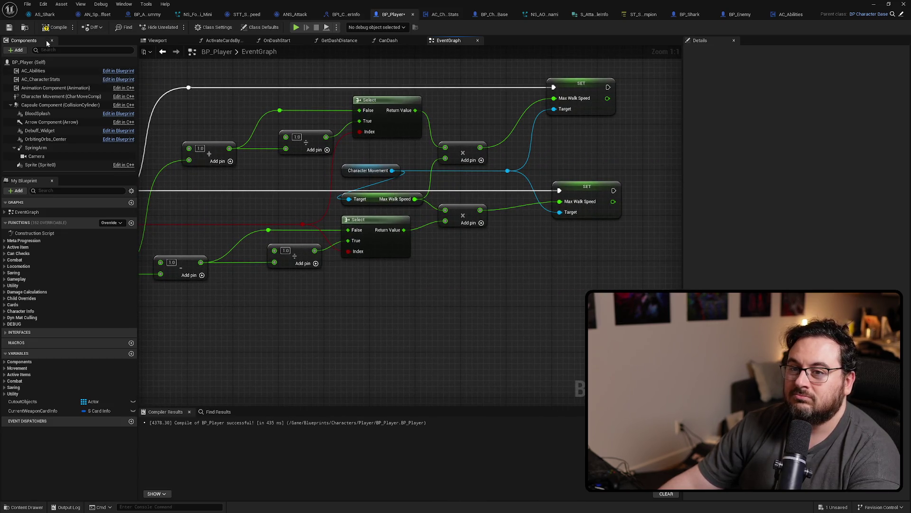
Compile and save BP_Player, then review the Branch and ABS nodes in the EventGraph.
key(ctrl+s)
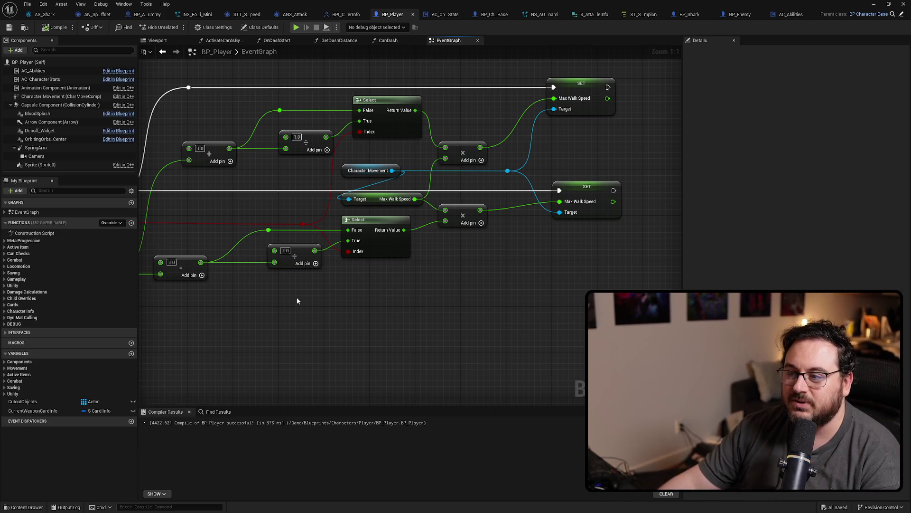
mouse_move(299, 301)
mouse_down()
mouse_move(510, 317)
mouse_move(417, 319)
mouse_move(195, 297)
mouse_move(298, 310)
mouse_up()
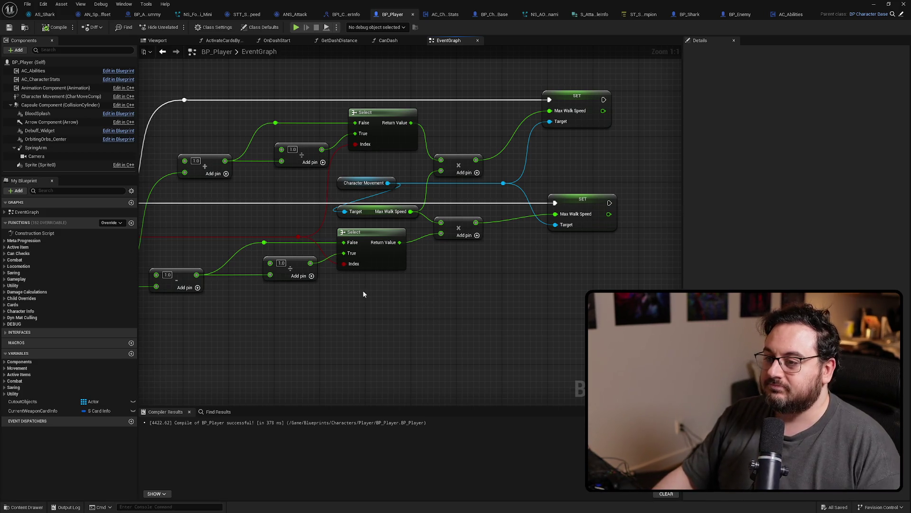
scroll(362, 294, down, 4)
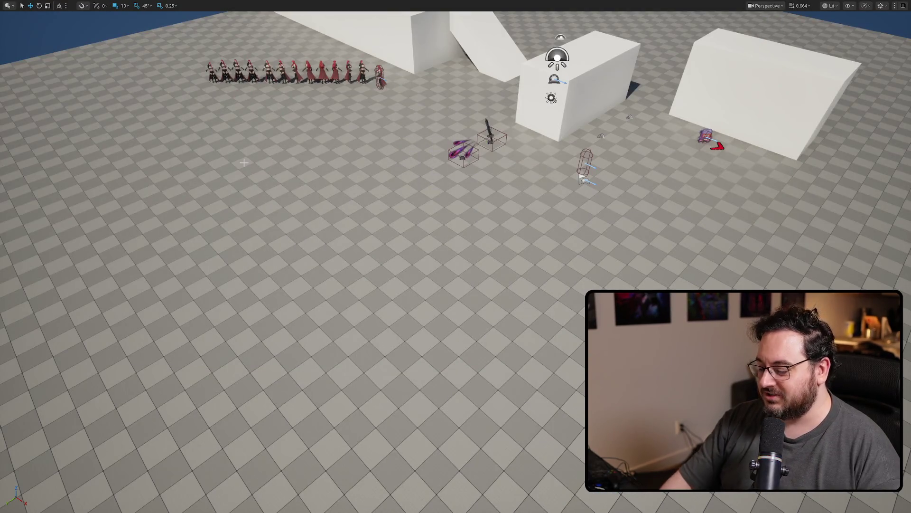
key(F11)
click(43, 5)
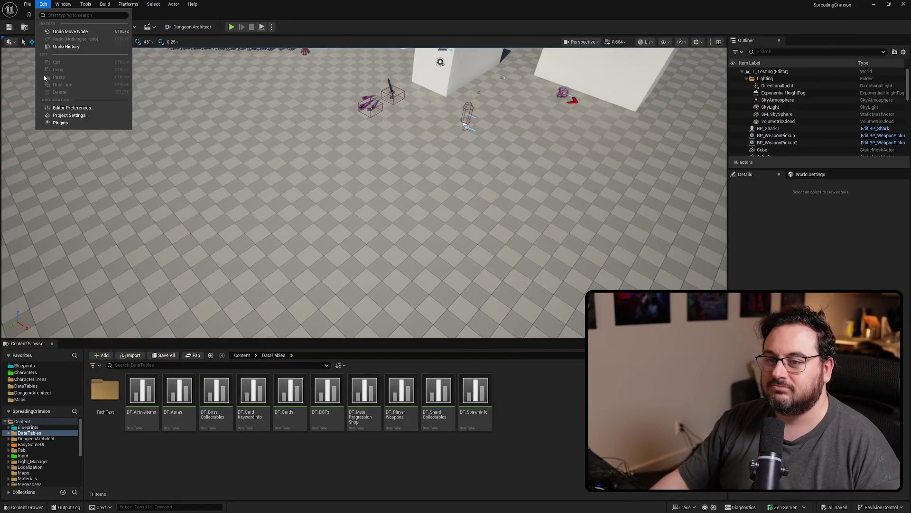
click(83, 125)
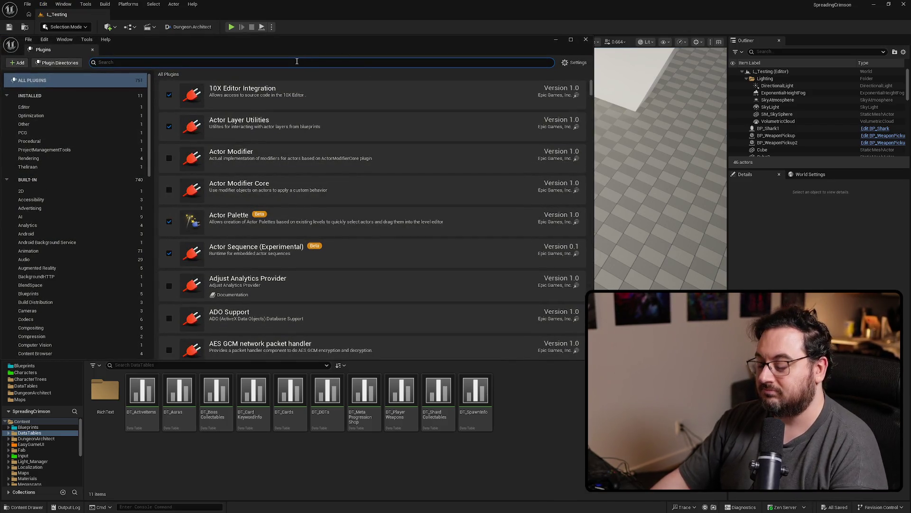
text(pcg)
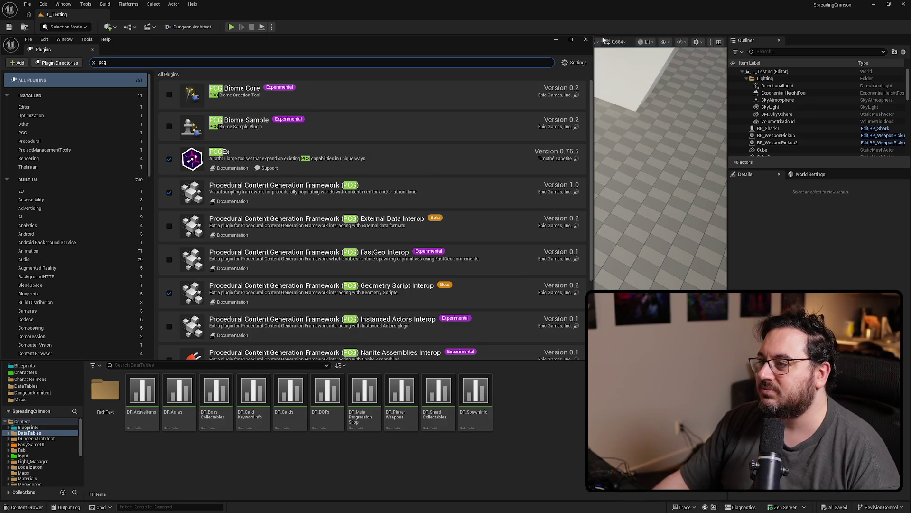
click(586, 39)
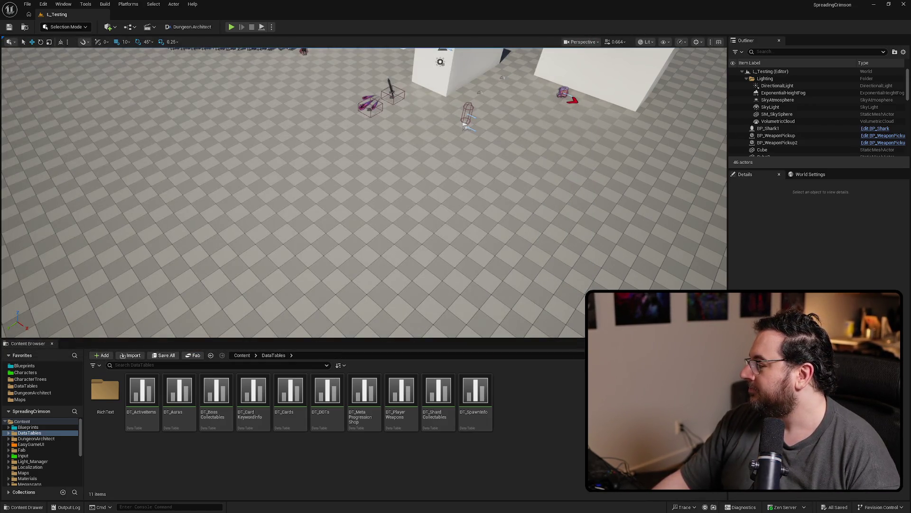
key(alt+Tab)
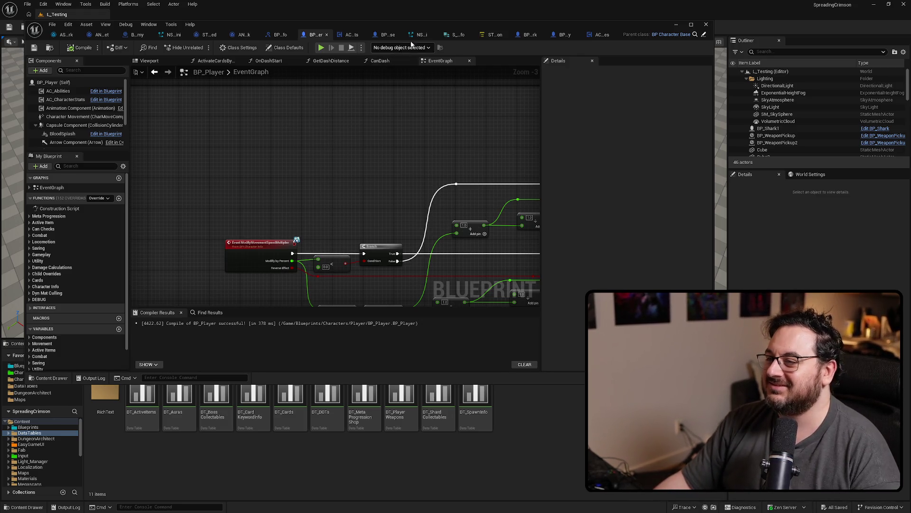
mouse_move(399, 27)
mouse_down()
mouse_move(423, 45)
mouse_move(910, 44)
mouse_up()
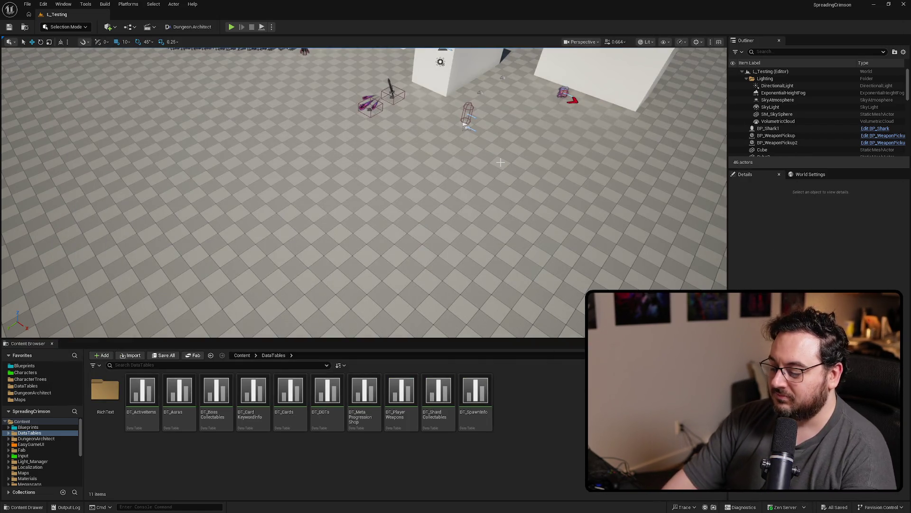
key(F11)
scroll(500, 163, up, 3)
scroll(455, 256, up, 5)
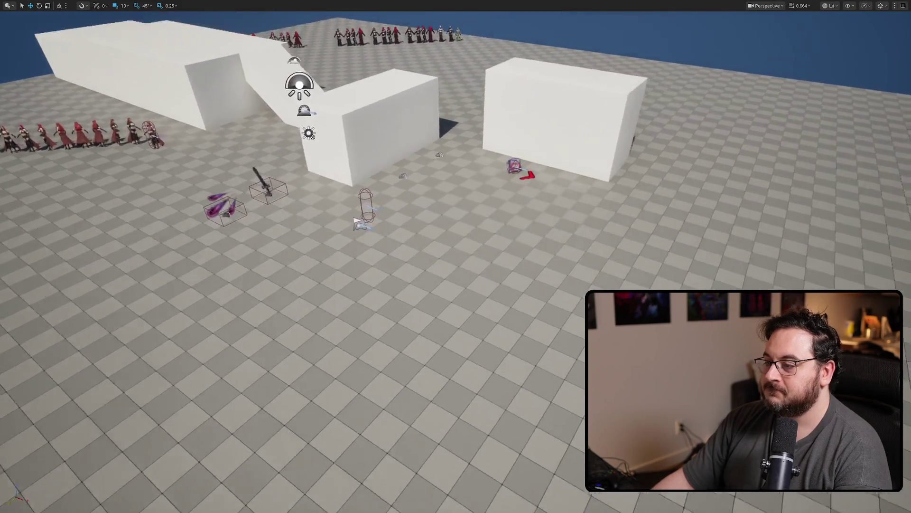
Select the shark in the level and search its properties for 'mob'.
scroll(456, 257, down, 3)
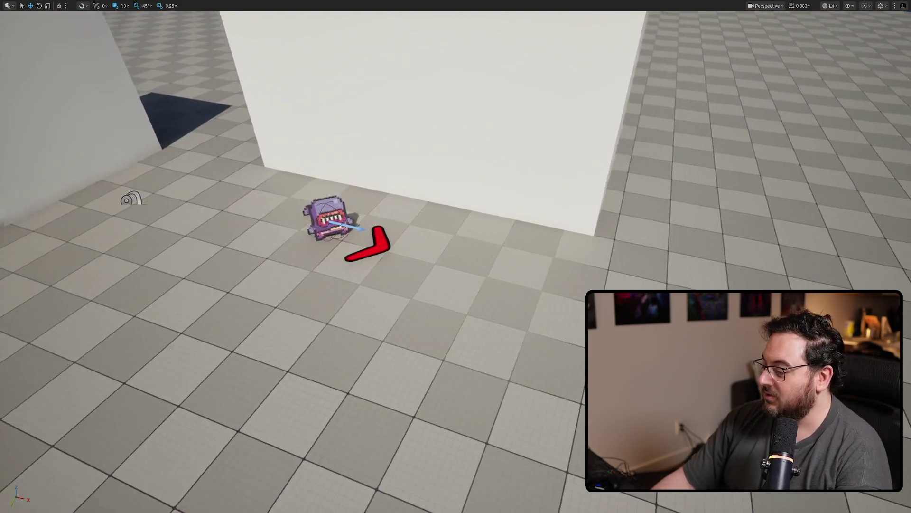
click(403, 227)
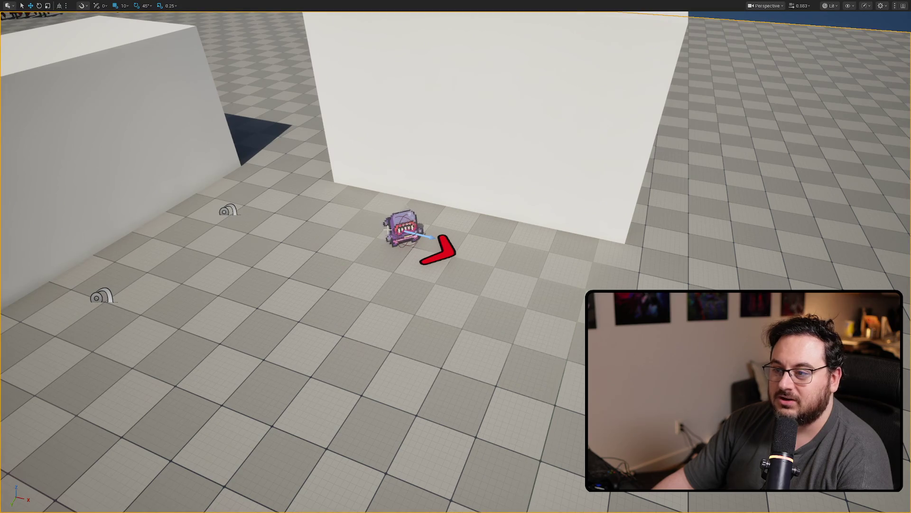
key(F11)
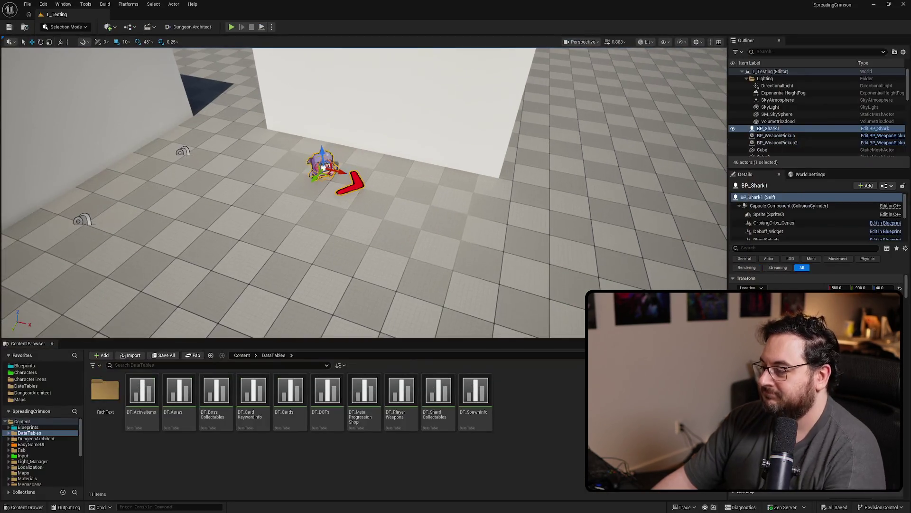
click(778, 248)
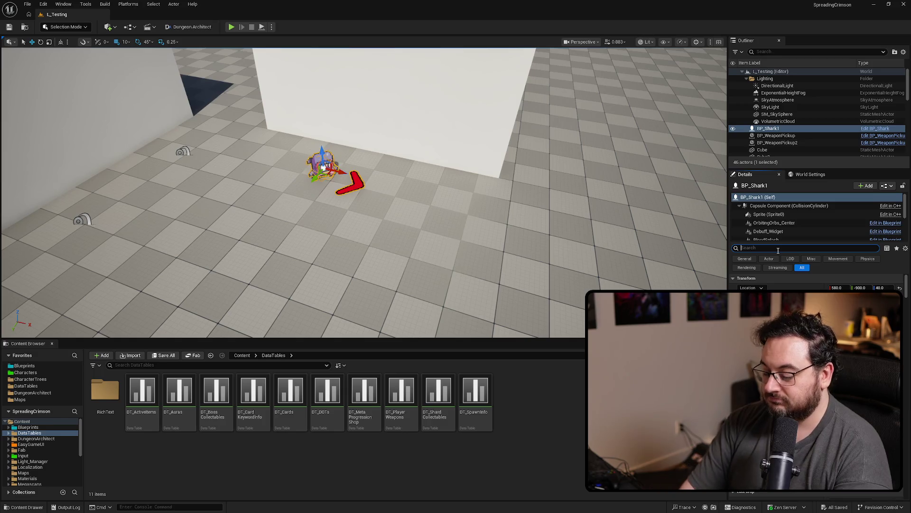
text(mob)
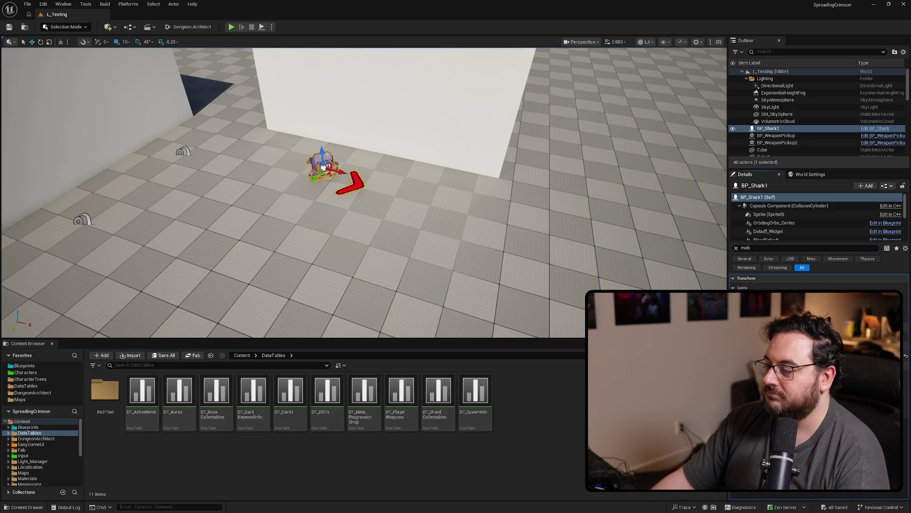
Play-test fullscreen, running around with WASD so the shark chases, then stop.
key(F11)
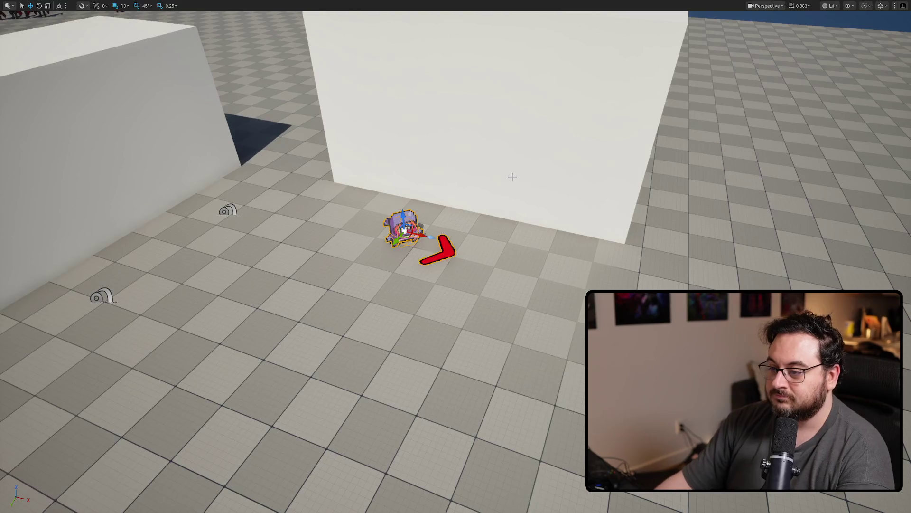
key(alt+p)
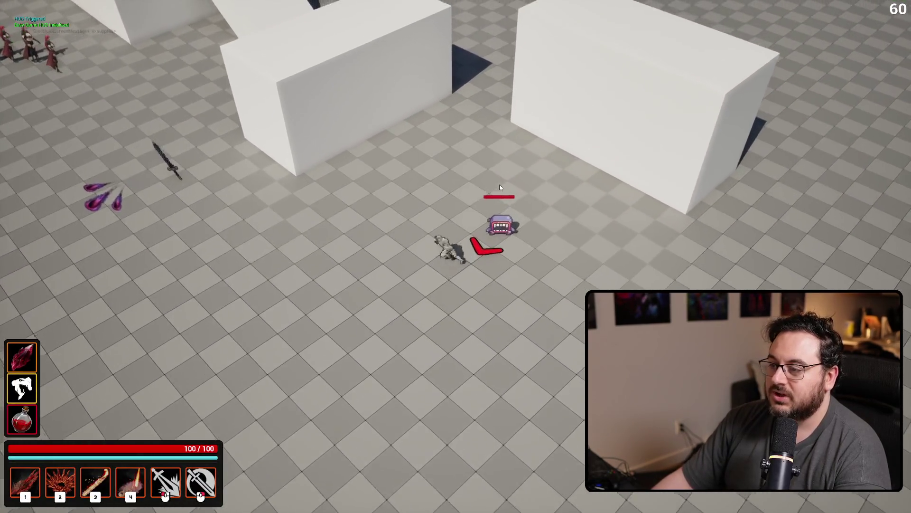
key(s)
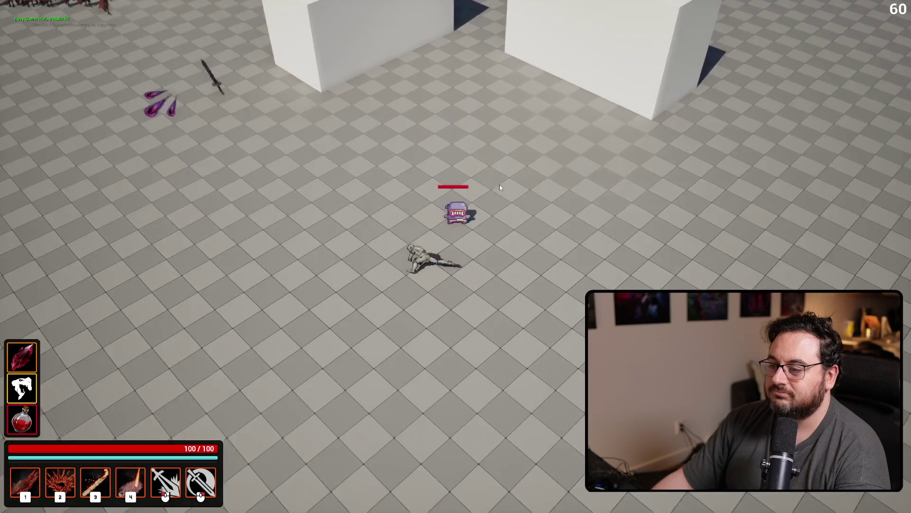
key(w)
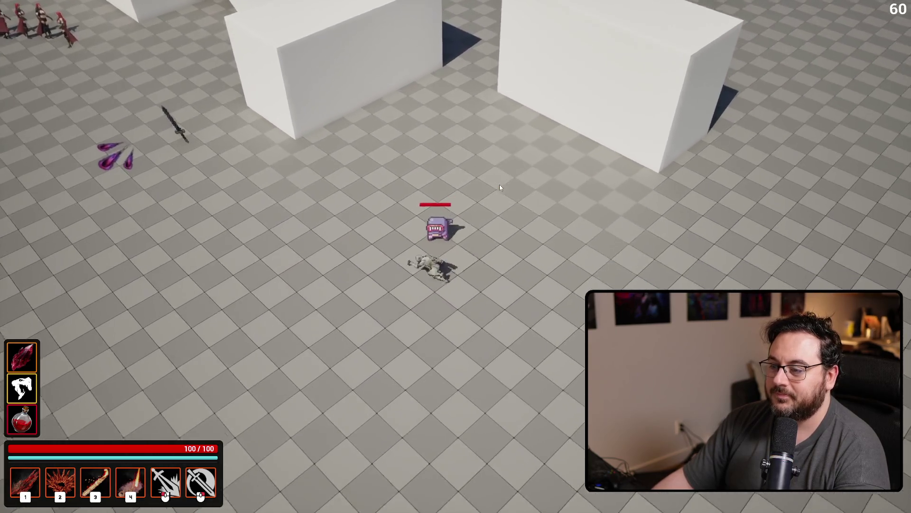
key(a)
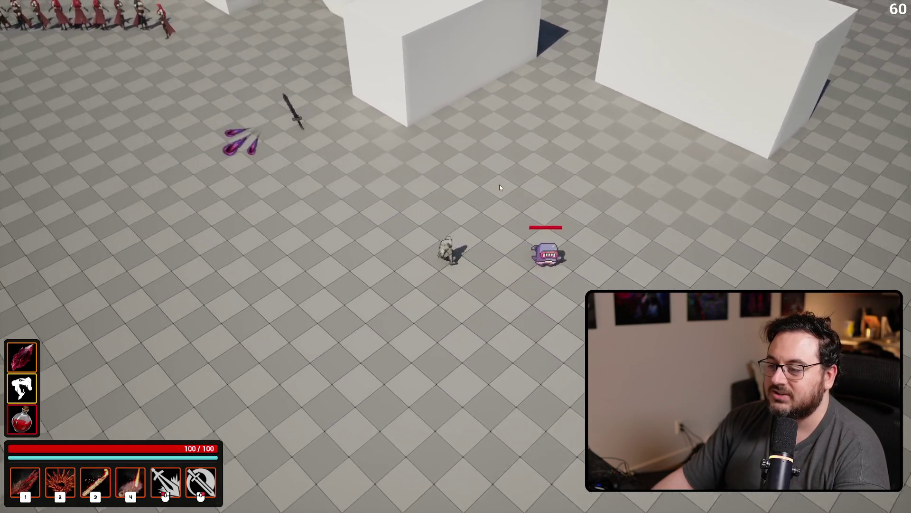
key(d)
key(s)
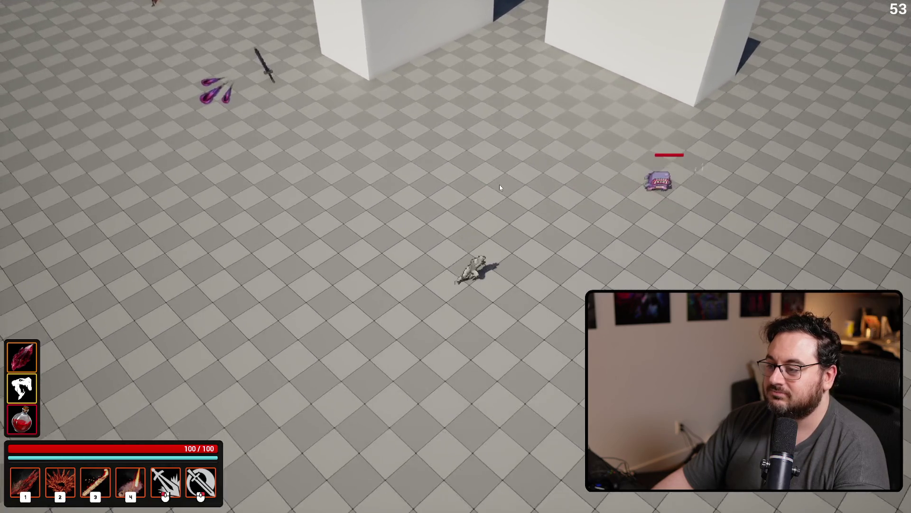
key(Escape)
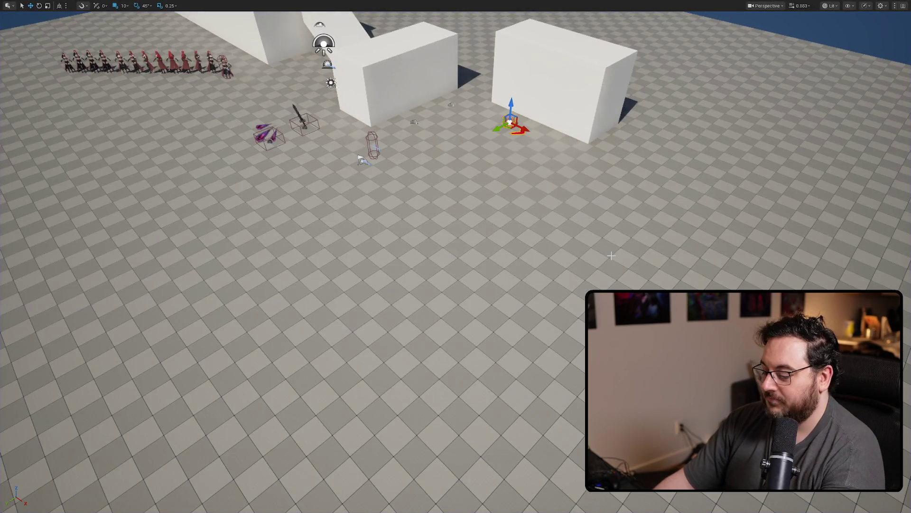
key(F11)
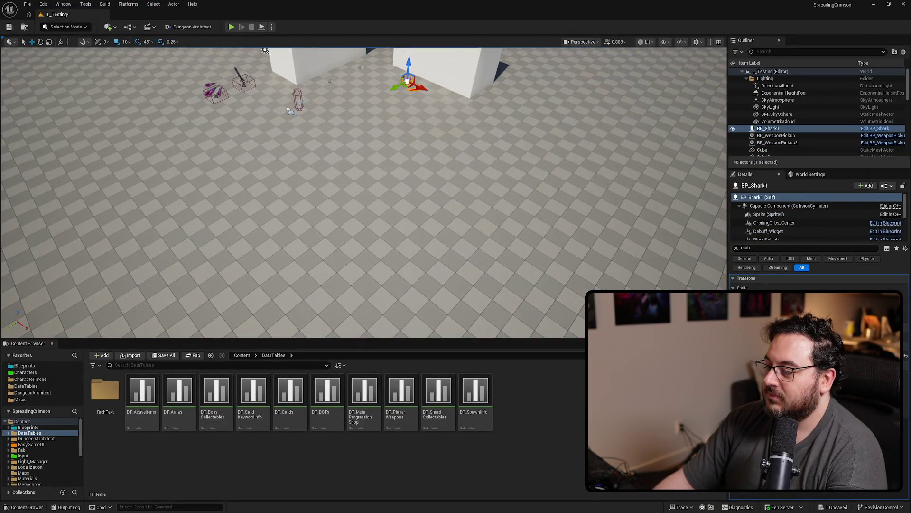
Run a second fullscreen play session, moving the player toward the shark.
key(F11)
key(alt+p)
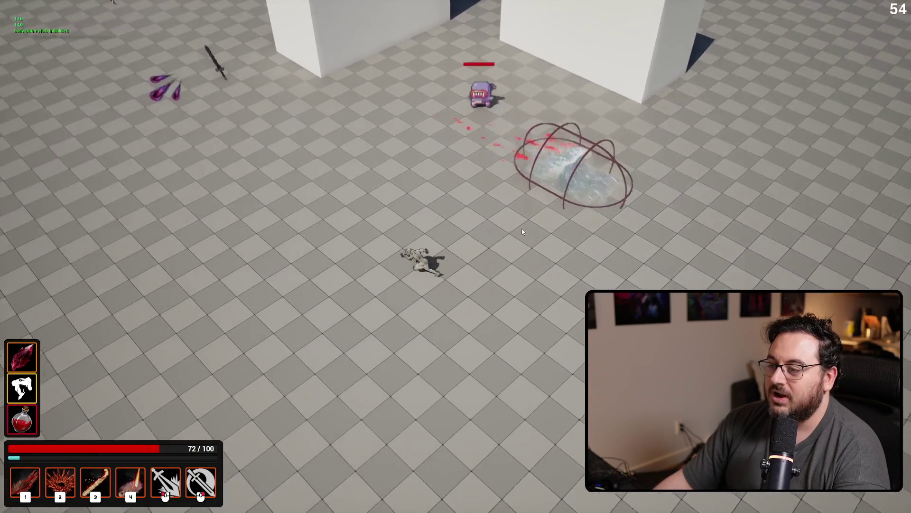
key(a)
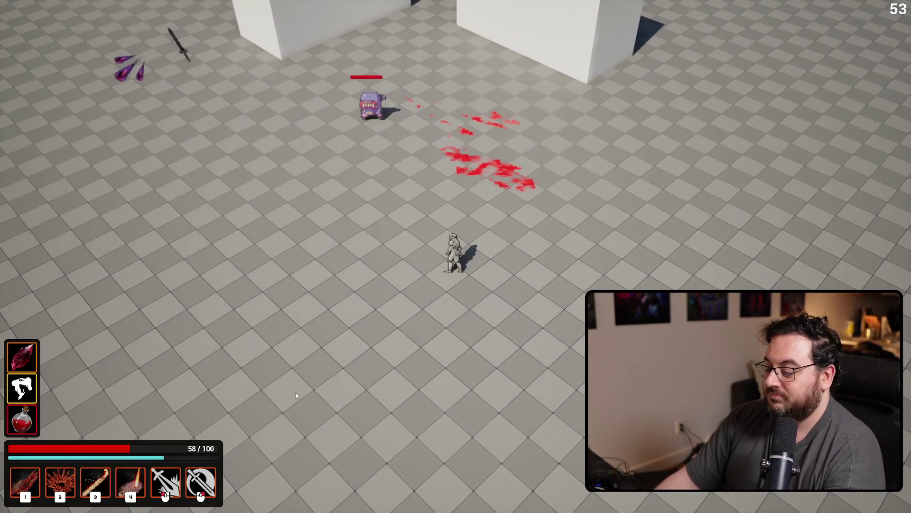
key(Escape)
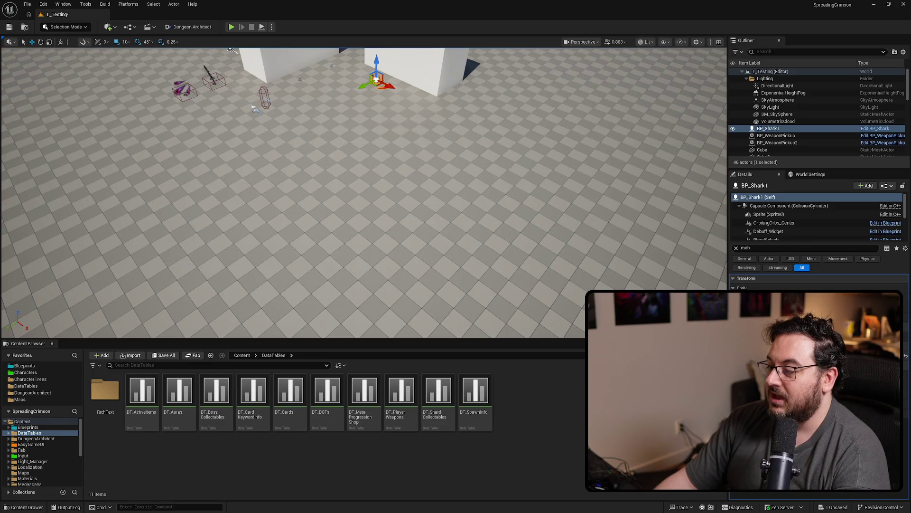
Run a third play session provoking the shark's water ring attack, then restore the editor layout.
key(alt+p)
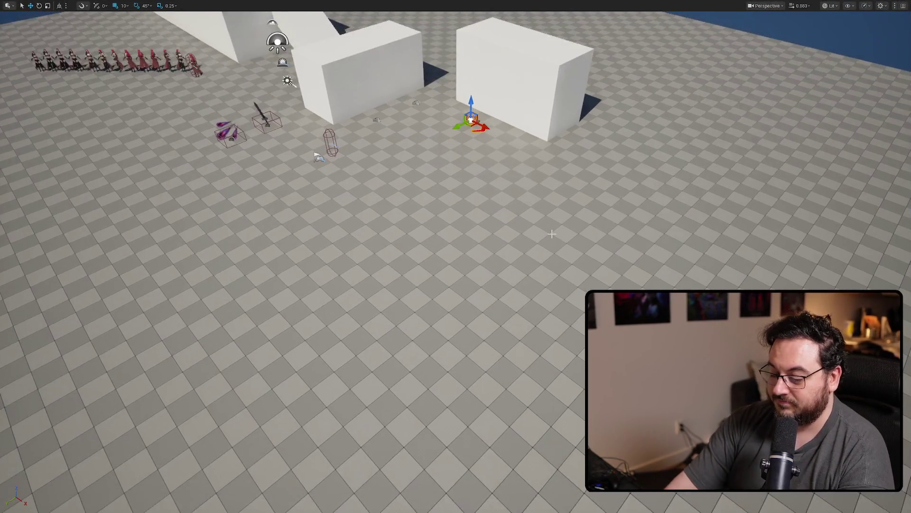
key(d)
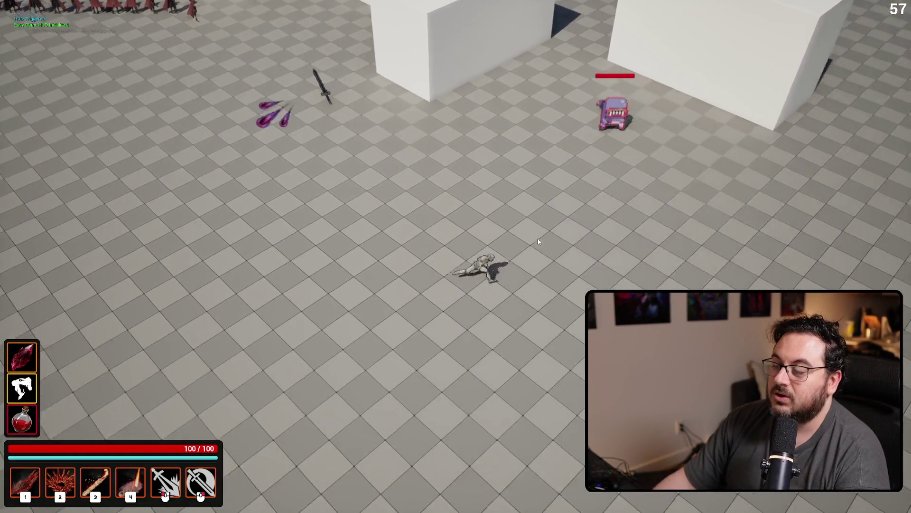
key(a)
key(2)
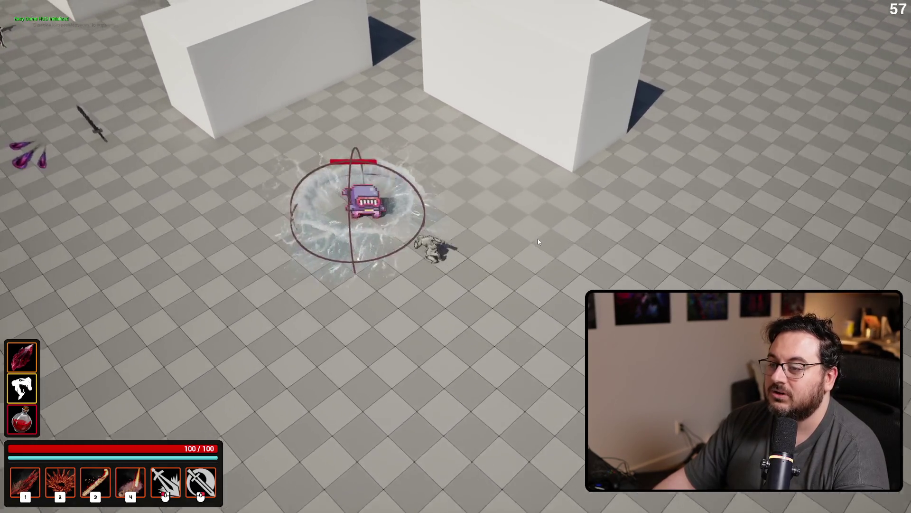
key(s)
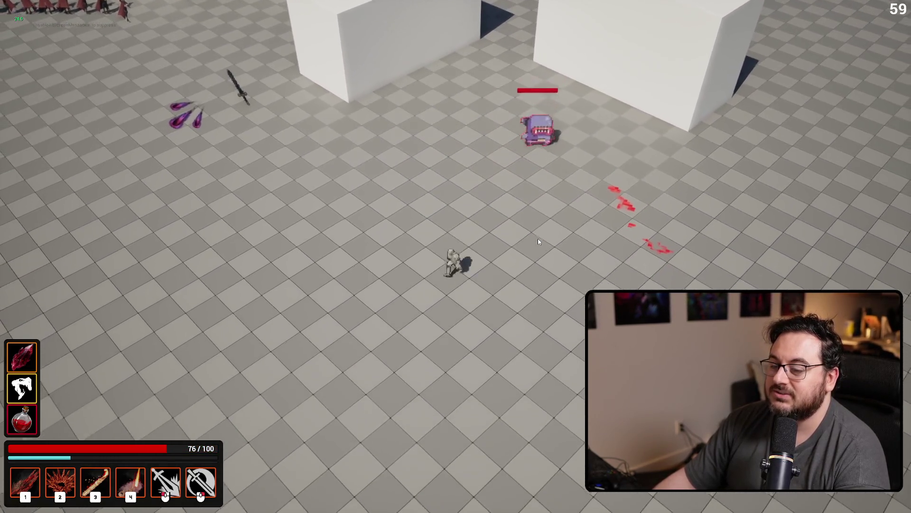
key(a)
key(s)
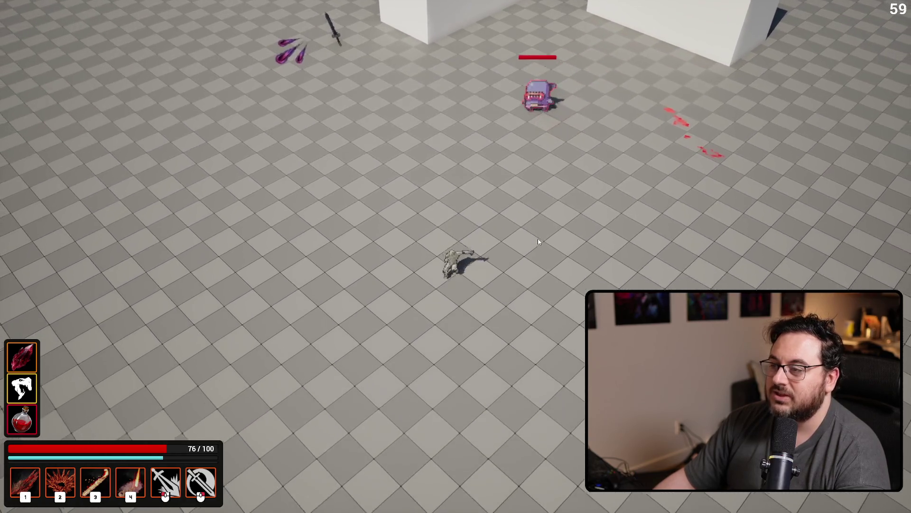
key(d)
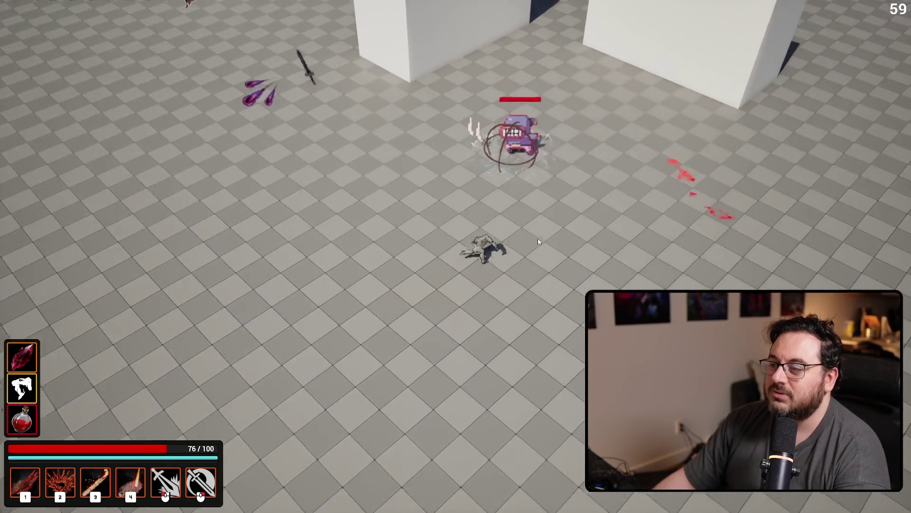
key(s)
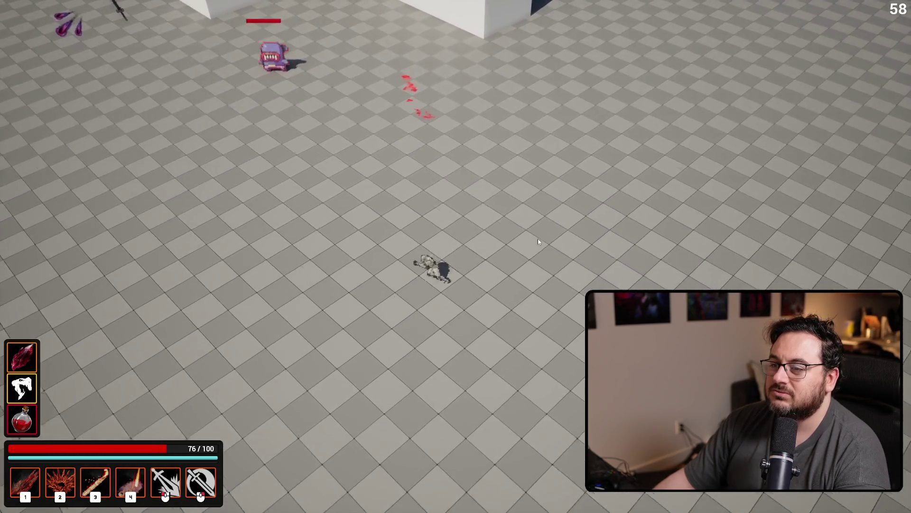
key(Escape)
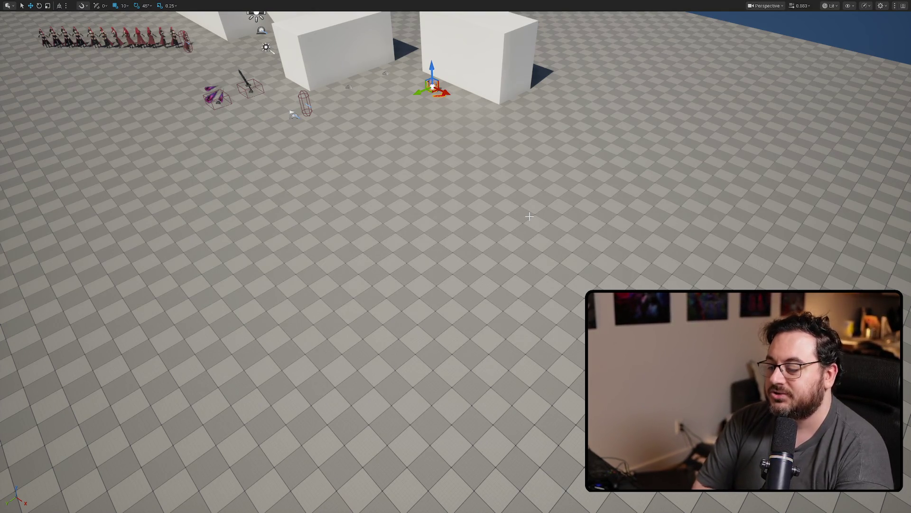
key(F11)
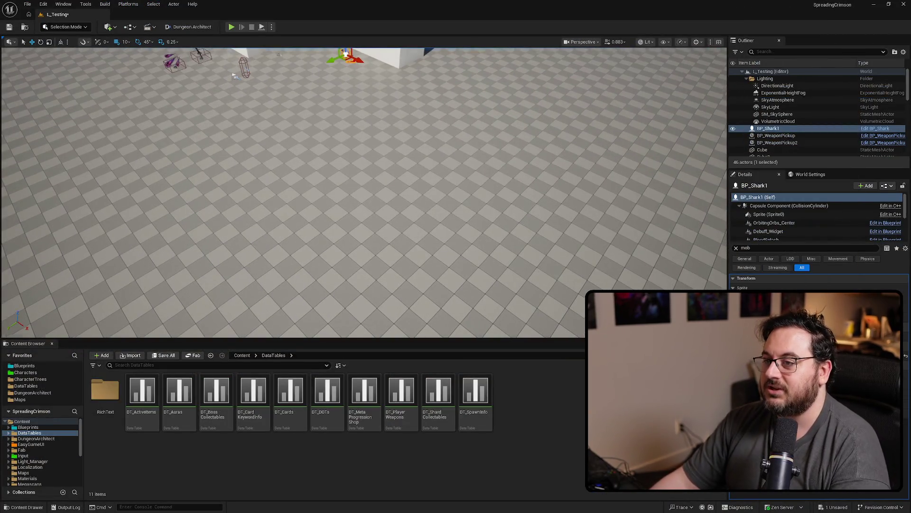
Set ChaseRange to 200 in ST_Shark_Champion and 250 in ST_Shark_Elite.
scroll(529, 216, up, 3)
key(ctrl+b)
double_click(142, 396)
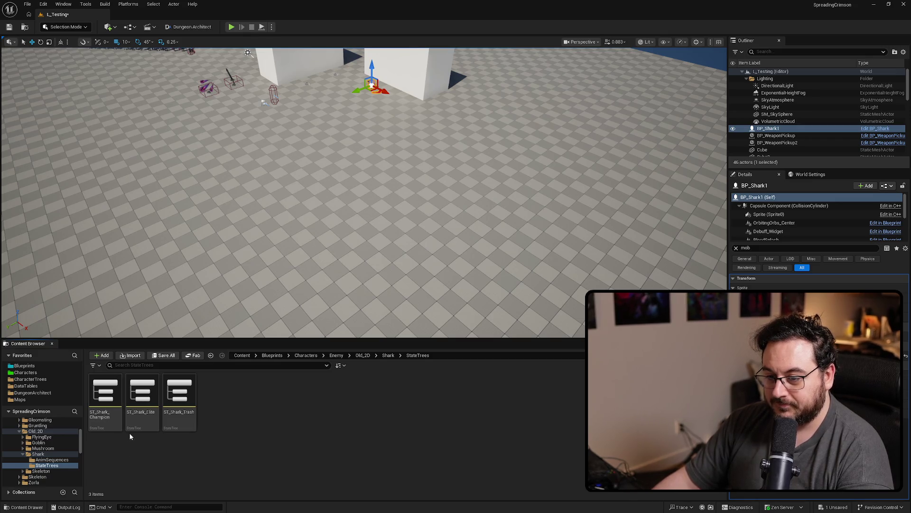
click(101, 424)
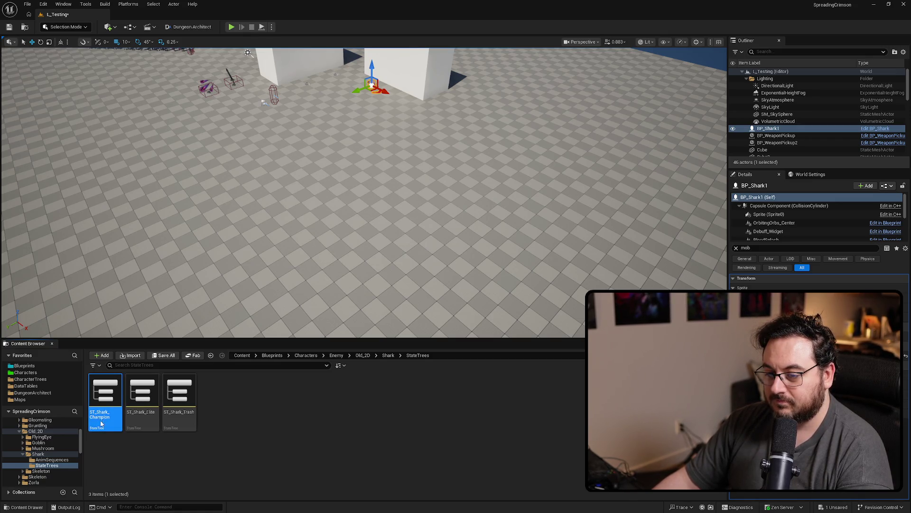
double_click(143, 418)
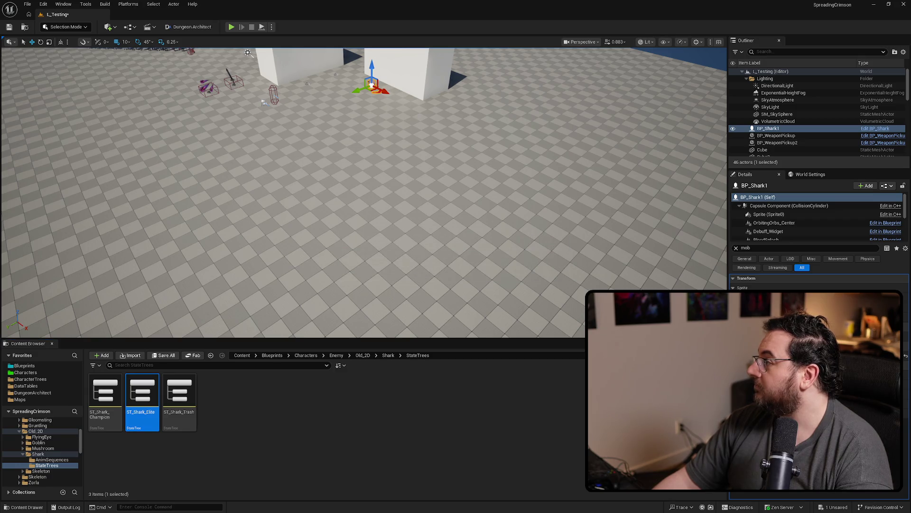
click(105, 403)
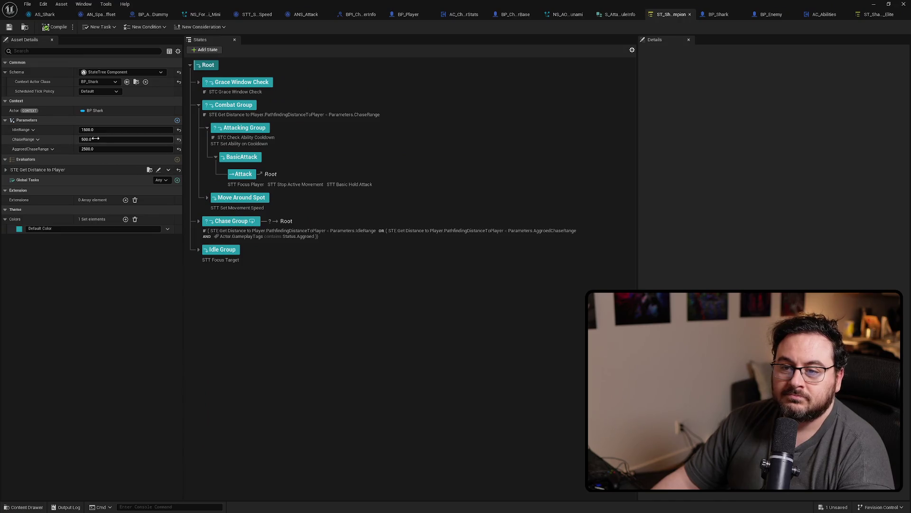
click(118, 139)
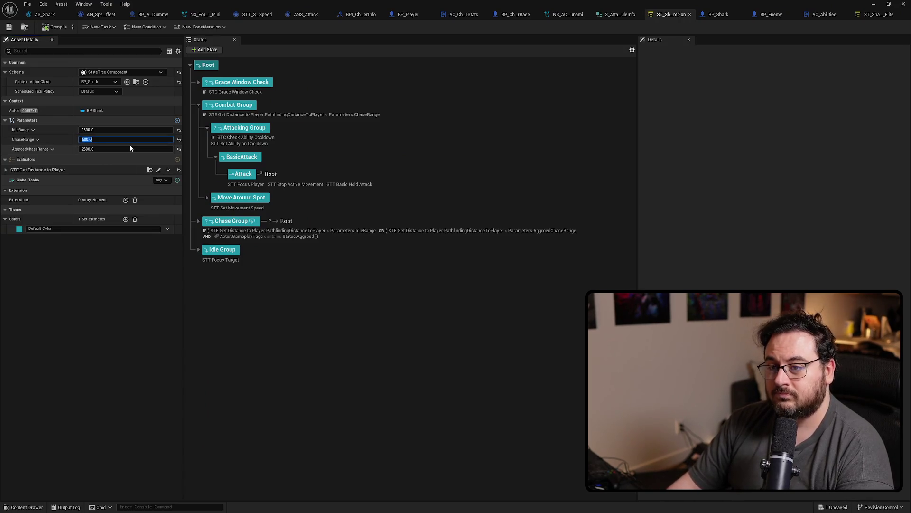
text(2)
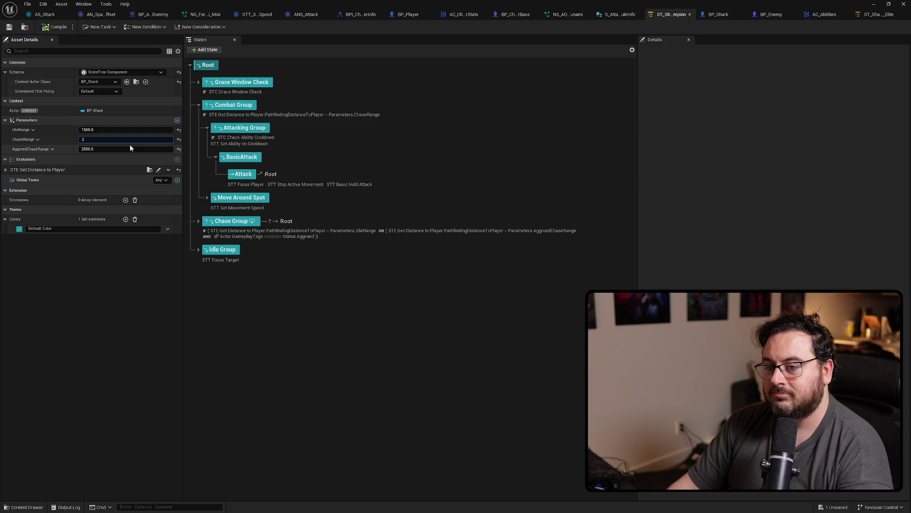
text(0)
key(Return)
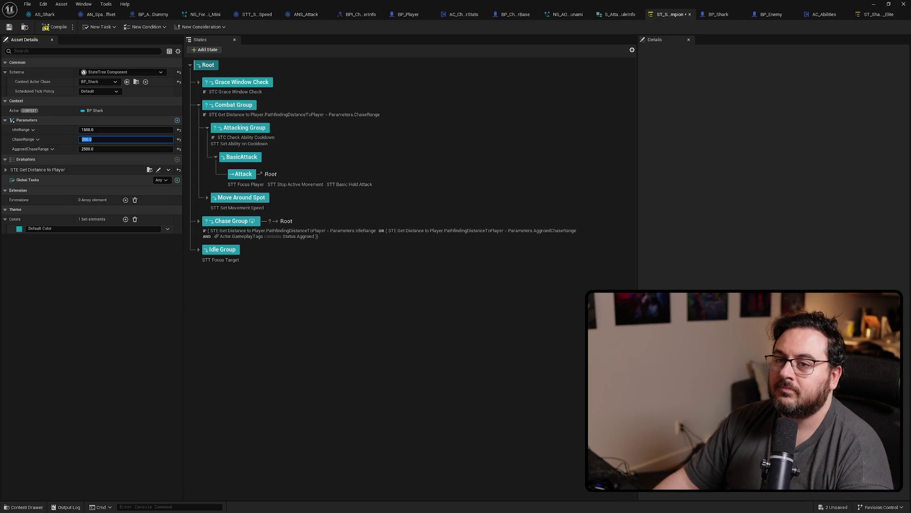
click(880, 14)
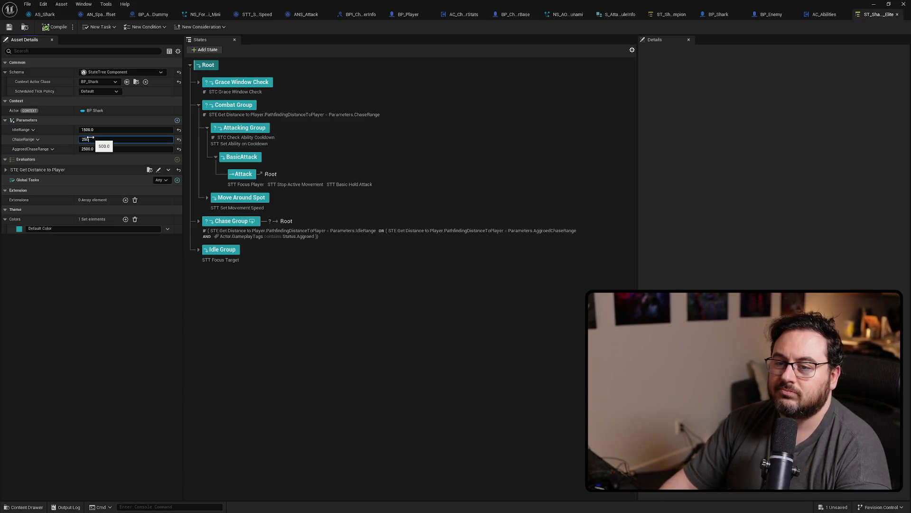
key(Return)
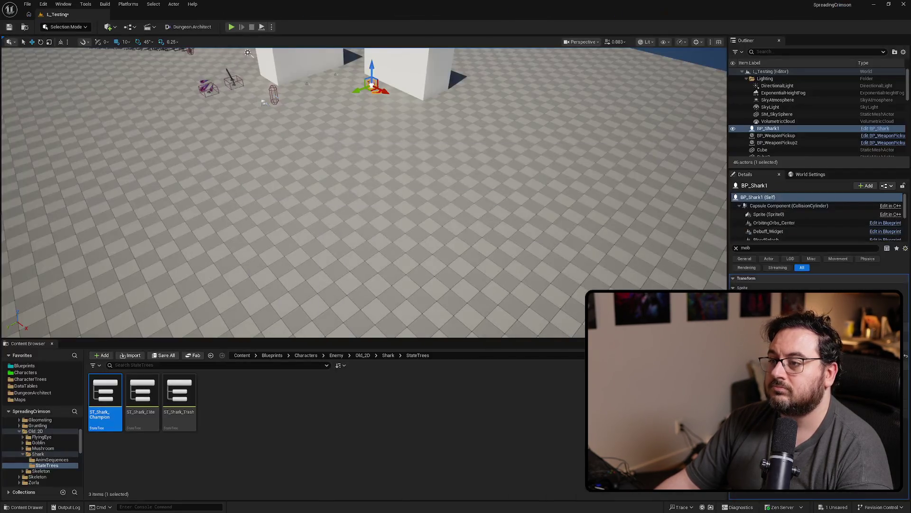
Play-test the shark's chase with the reduced ChaseRange, then stop the session.
key(alt+p)
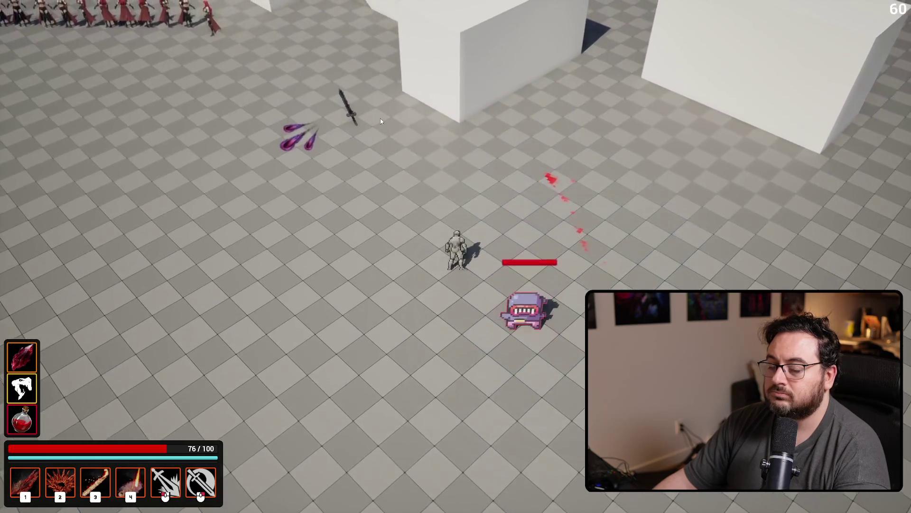
key(Escape)
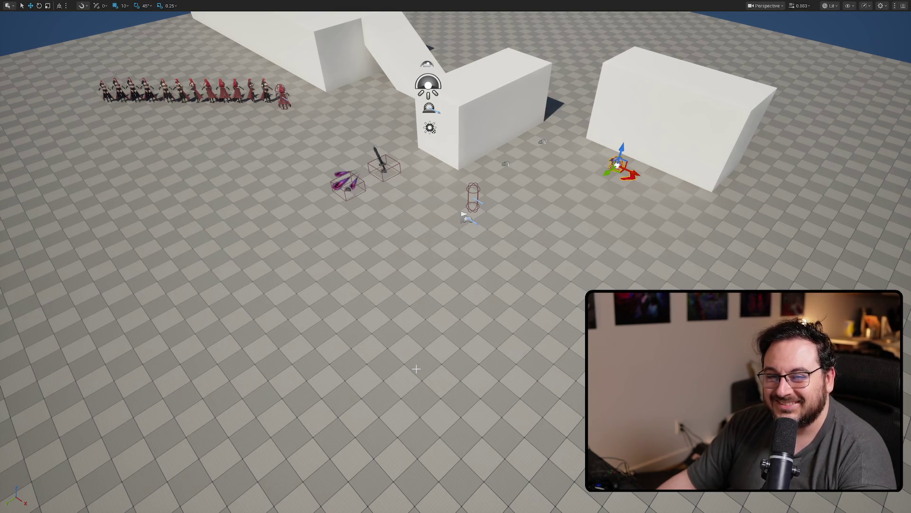
Save the L_Testing level, exit immersive view, and open the shark StateTree asset.
mouse_move(407, 366)
mouse_down()
mouse_move(407, 380)
mouse_move(404, 354)
mouse_move(426, 346)
mouse_up()
key(ctrl+s)
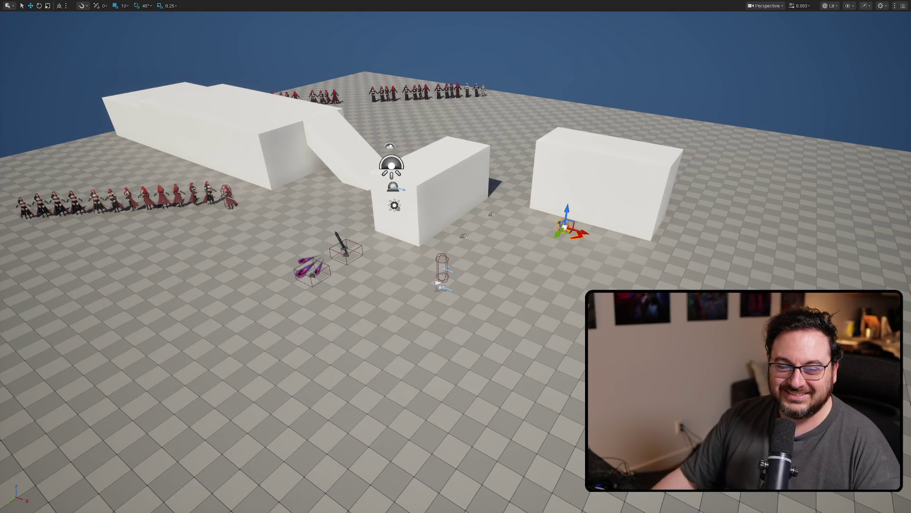
scroll(456, 256, up, 5)
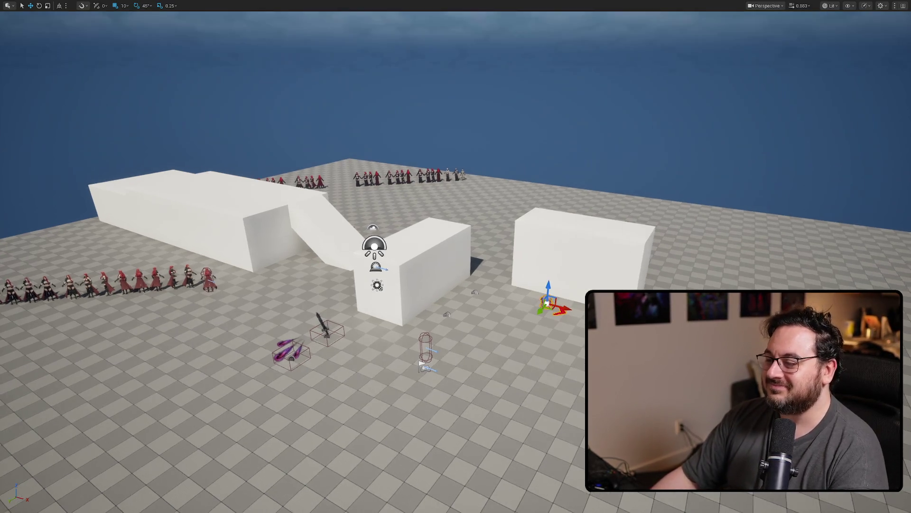
scroll(554, 311, down, 6)
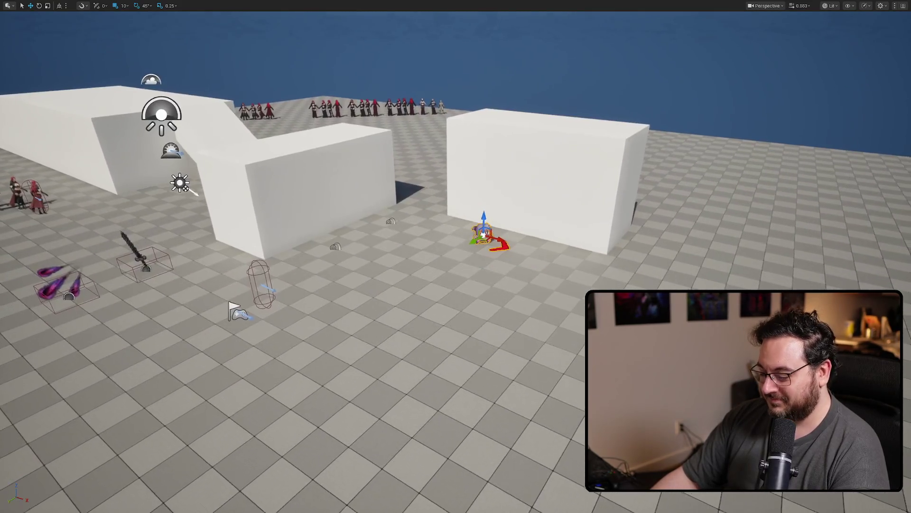
key(F11)
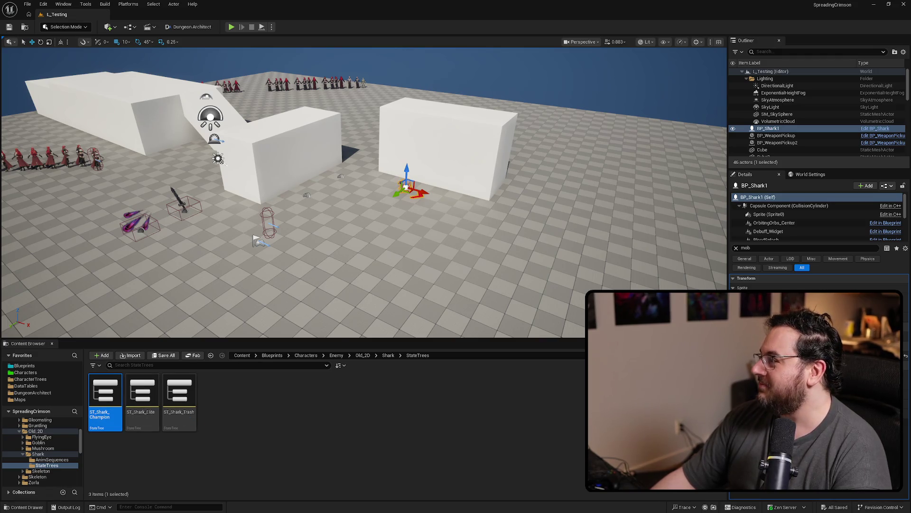
double_click(142, 391)
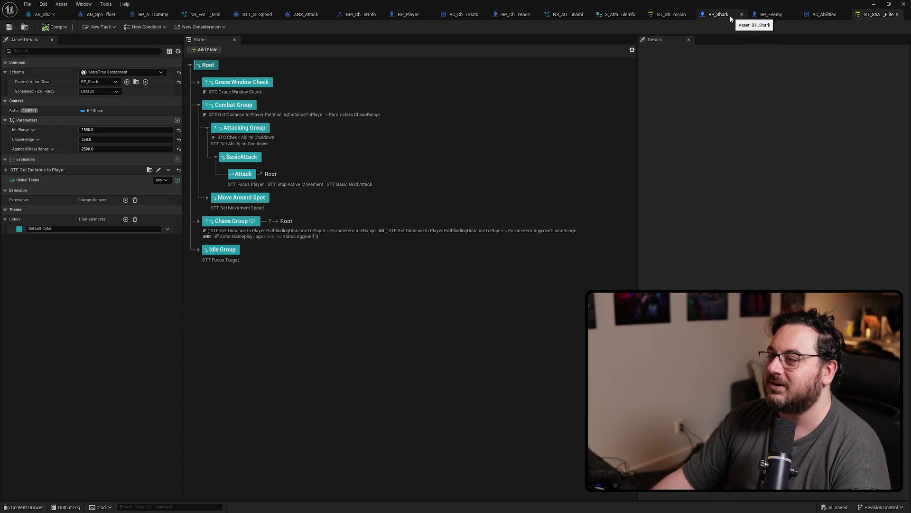
Open the shark's Attack animation in AS_Shark and inspect its ANS_Attack_C and AN_SpawnNiagaraWithLocalOffset_C notifies.
click(727, 15)
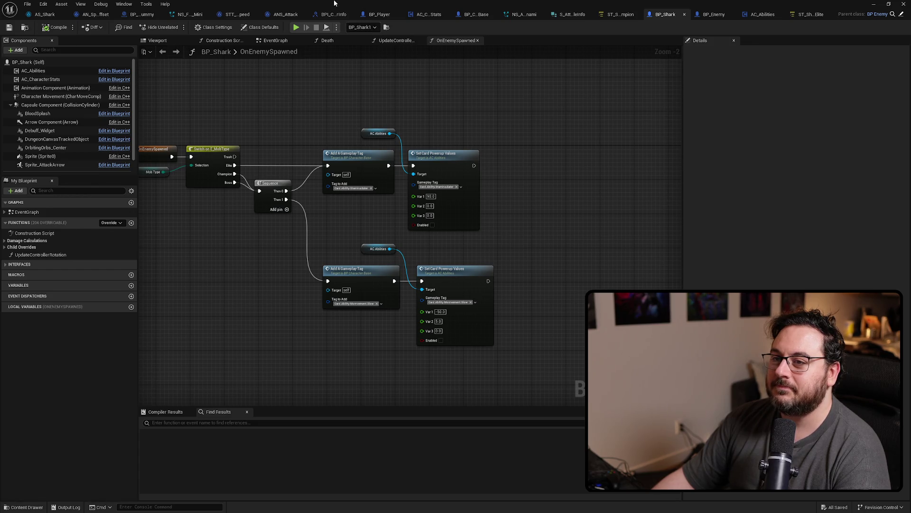
drag(336, 4, 597, 102)
double_click(597, 102)
click(44, 14)
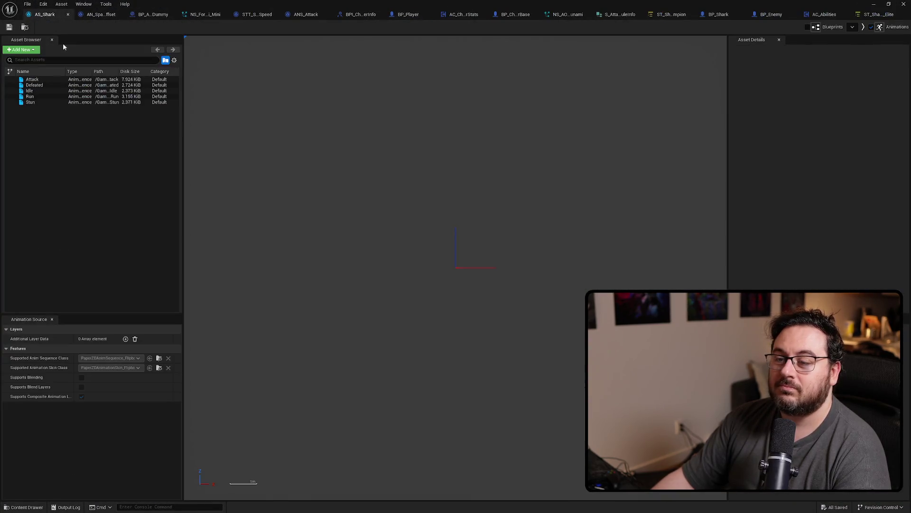
double_click(33, 80)
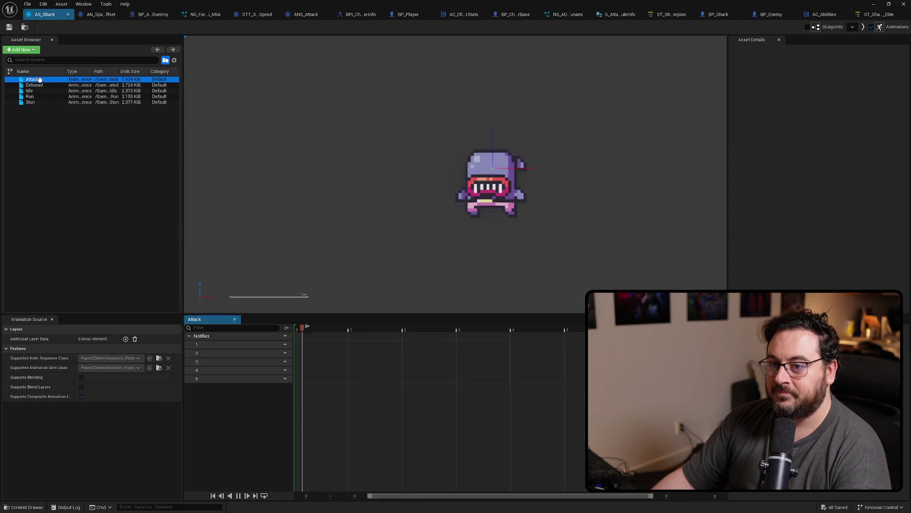
click(491, 371)
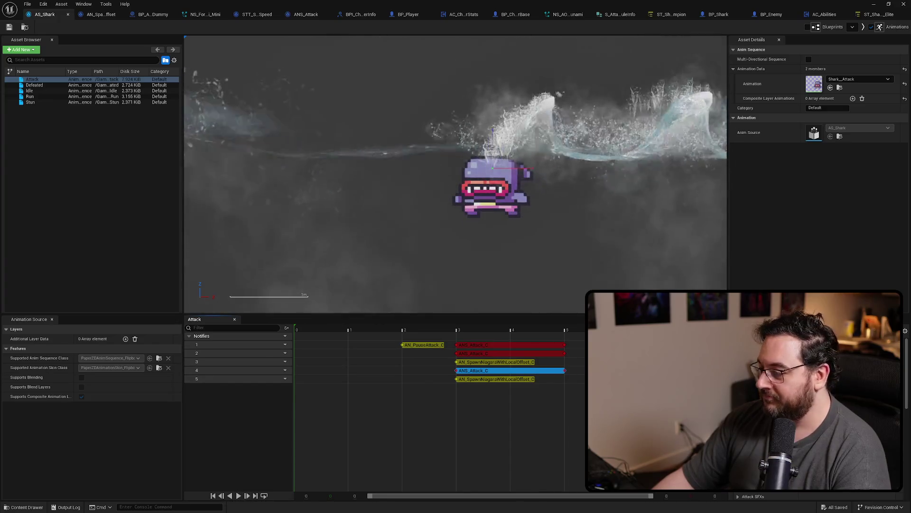
click(498, 379)
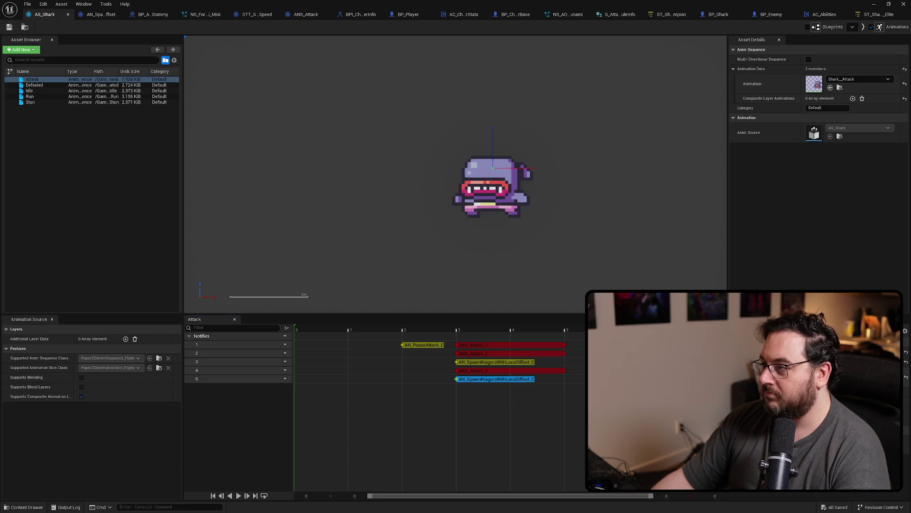
key(super+Down)
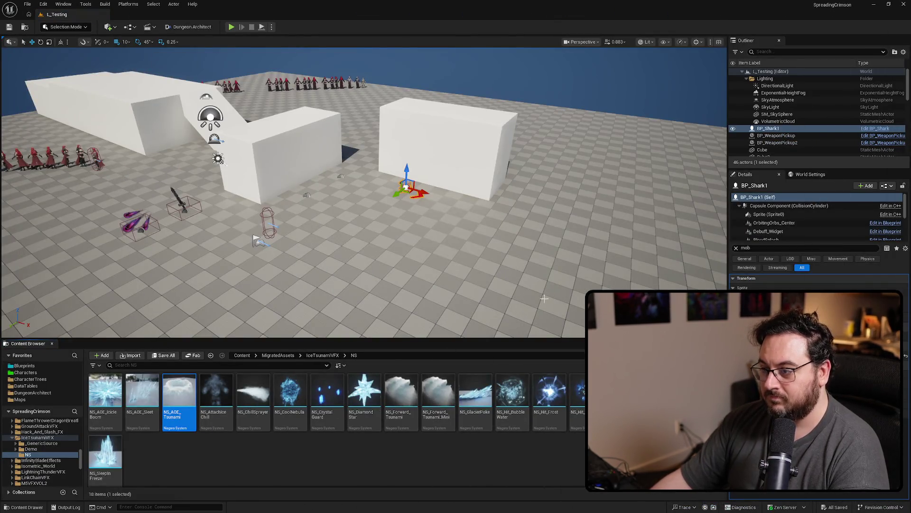
Place the NS_AOE_Tsunami effect beside the shark, frame it, and clear the Details filter.
mouse_move(179, 398)
mouse_down()
mouse_move(375, 190)
mouse_move(406, 188)
mouse_up()
key(f)
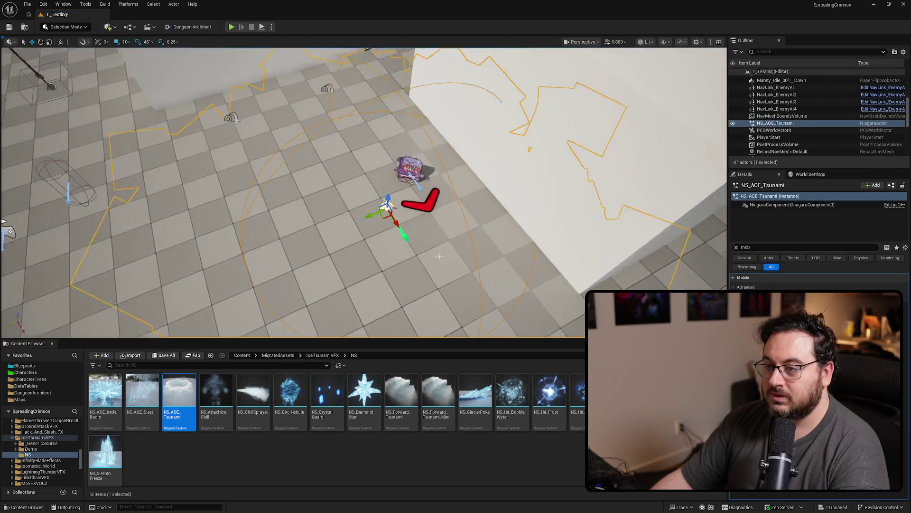
click(736, 246)
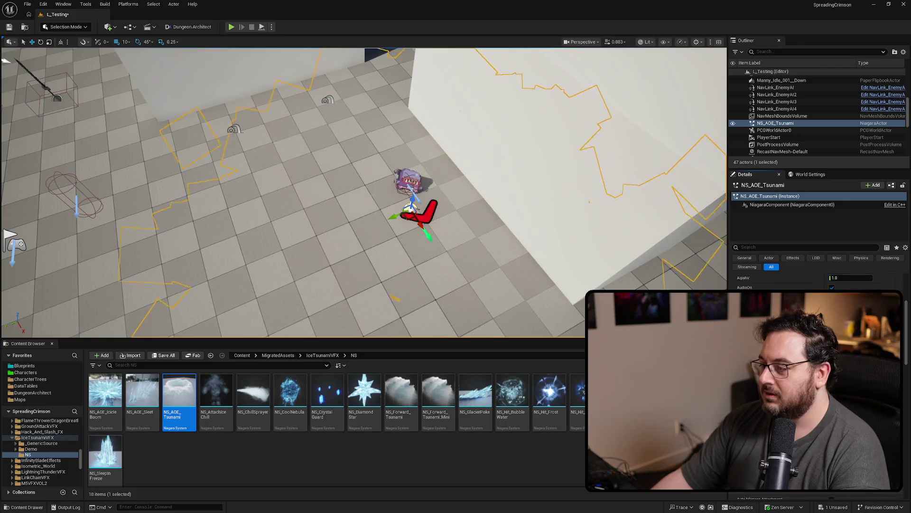
Move the view down and closer to the tsunami effect, then save the level.
scroll(817, 280, down, 3)
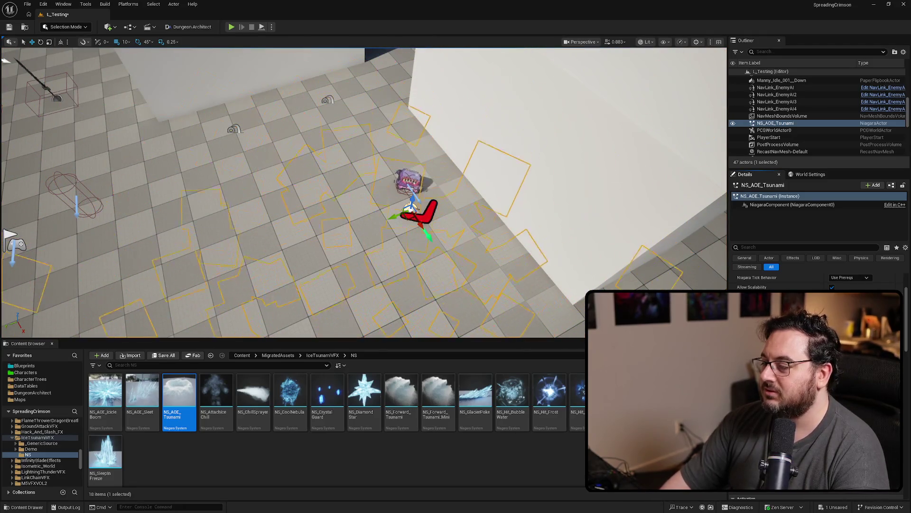
mouse_move(364, 193)
mouse_down()
mouse_move(364, 251)
mouse_move(347, 277)
mouse_up()
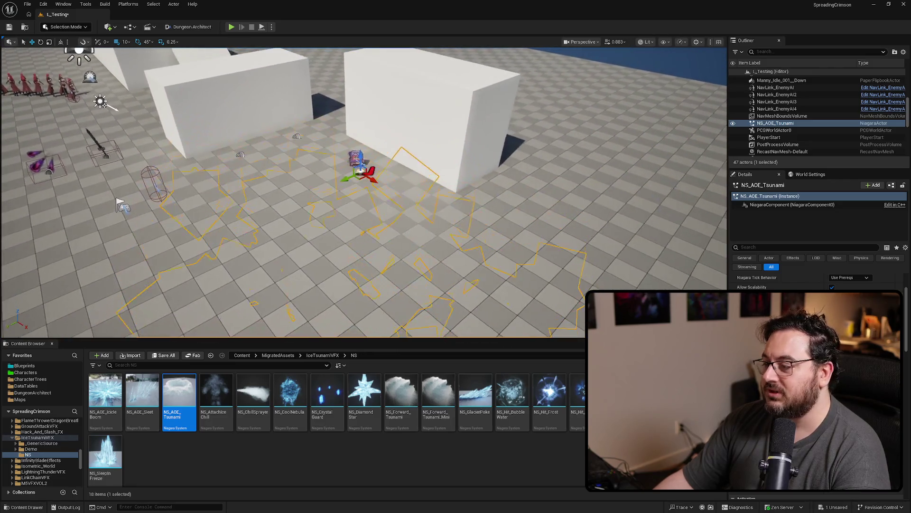
scroll(816, 379, down, 5)
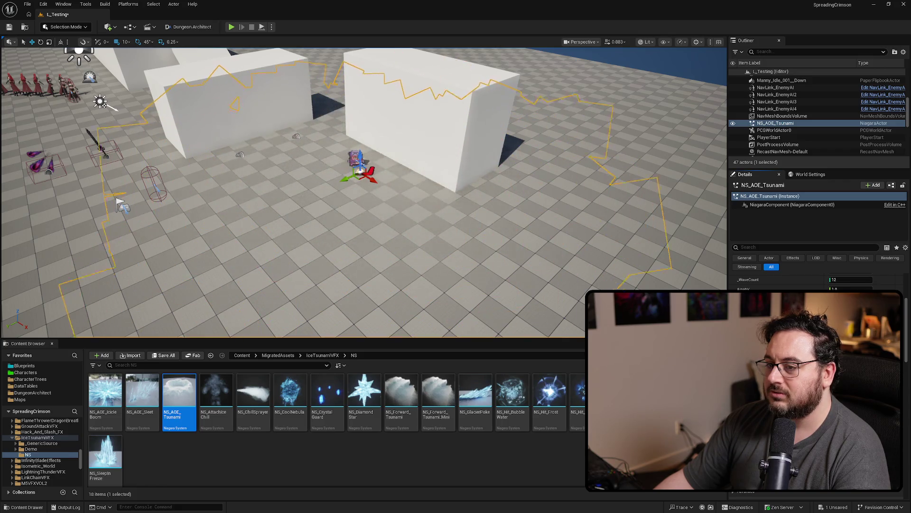
scroll(817, 380, up, 5)
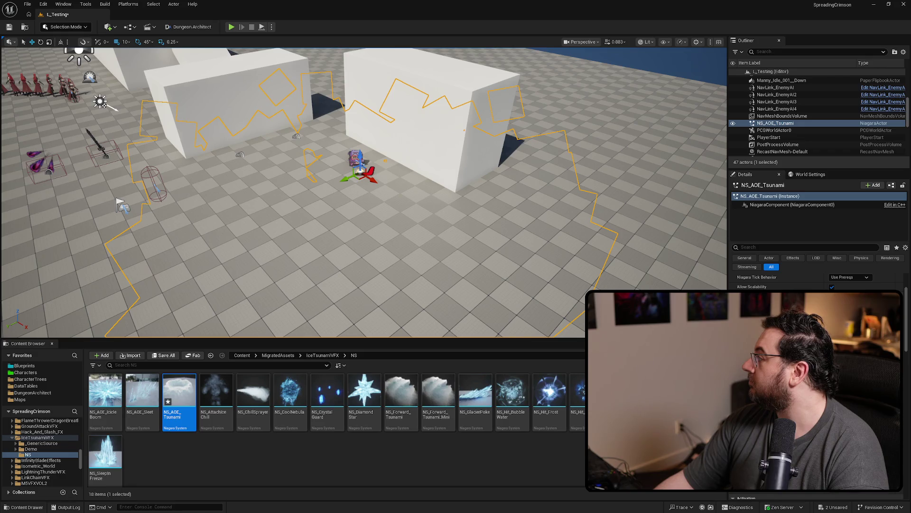
key(ctrl+s)
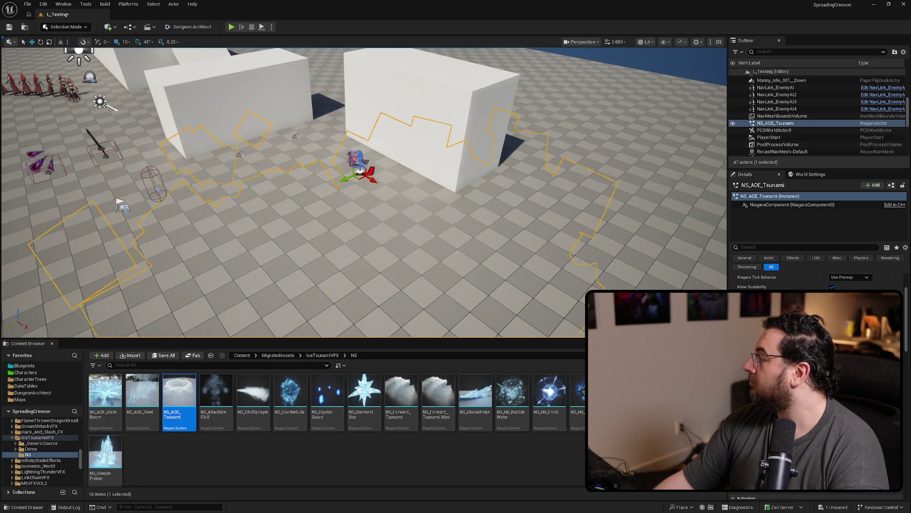
key(alt+Tab)
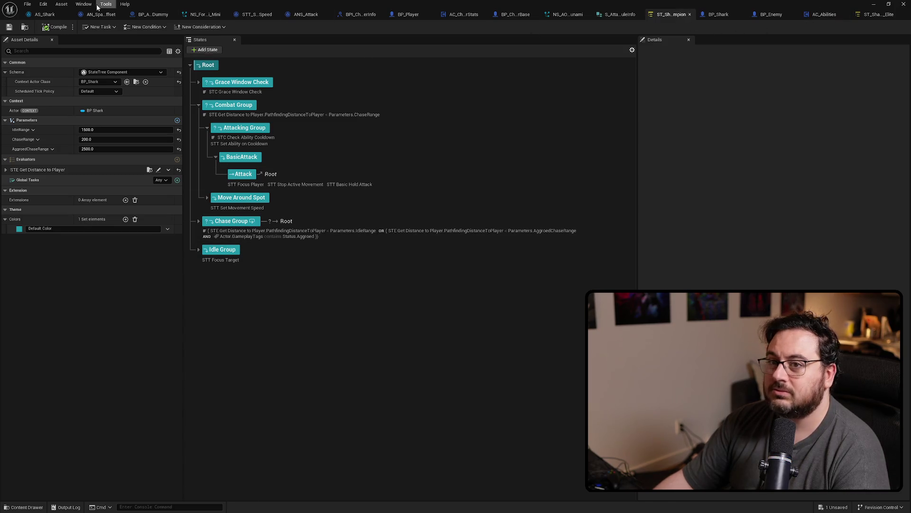
Inspect the ANS_Attack_C notify's settings in the AS_Shark Attack animation.
click(45, 14)
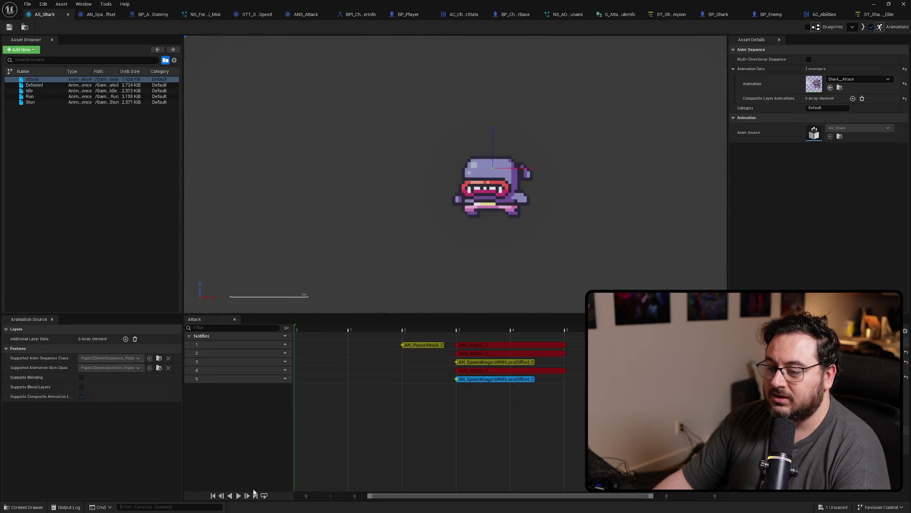
click(525, 371)
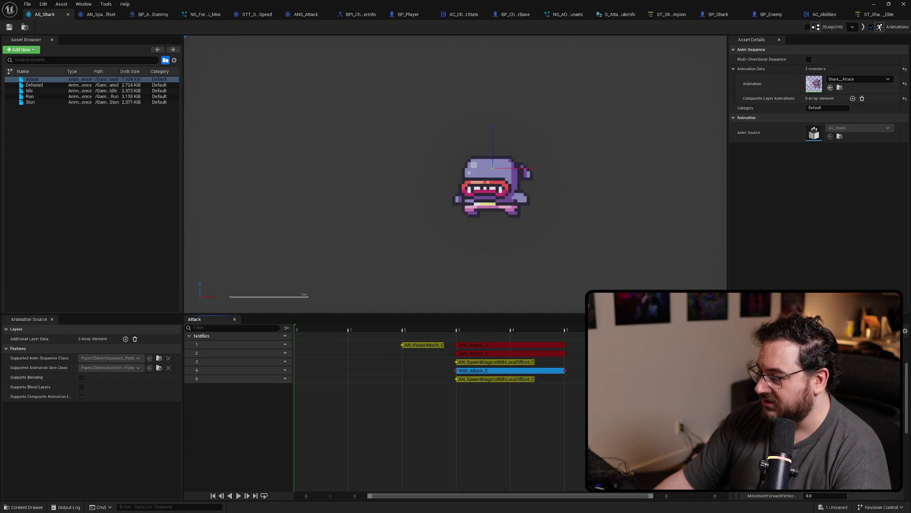
scroll(745, 404, down, 5)
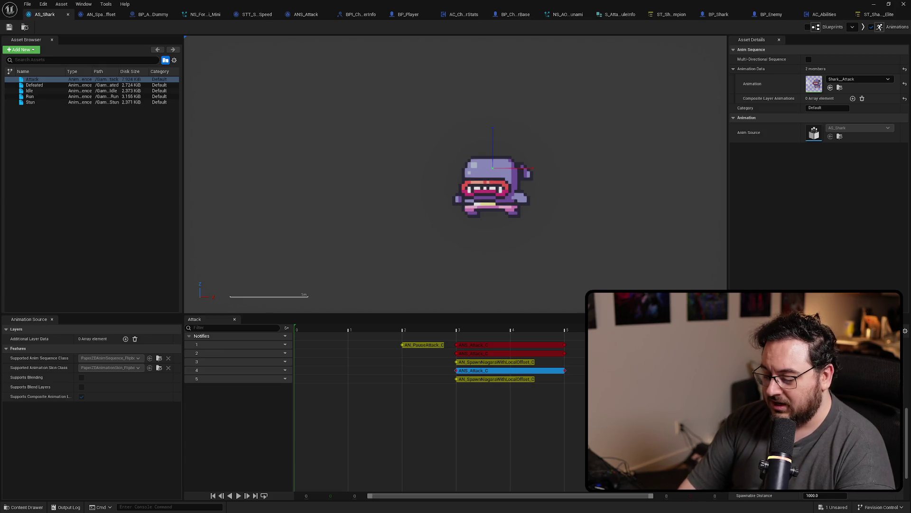
Calculate 5.5 / 4 = 1.375 in the calculator, then close it.
text(4)
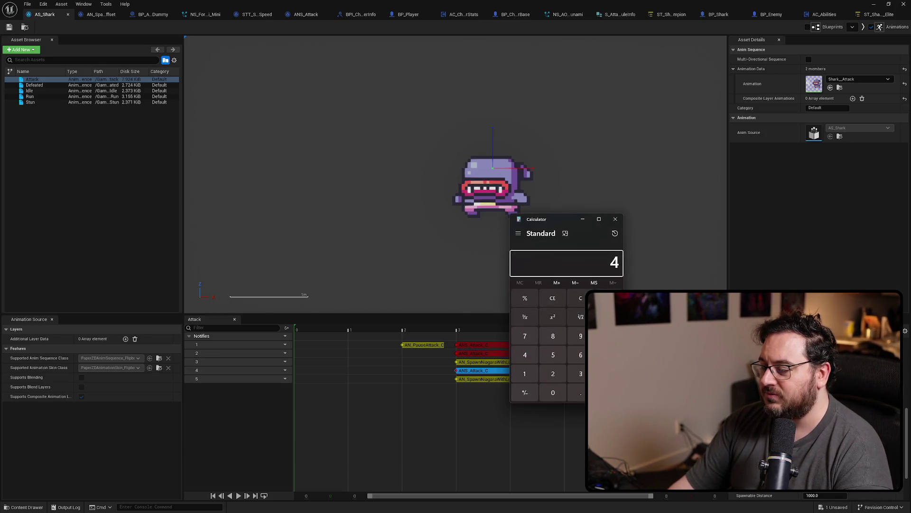
key(Escape)
text(5.5/4)
key(Return)
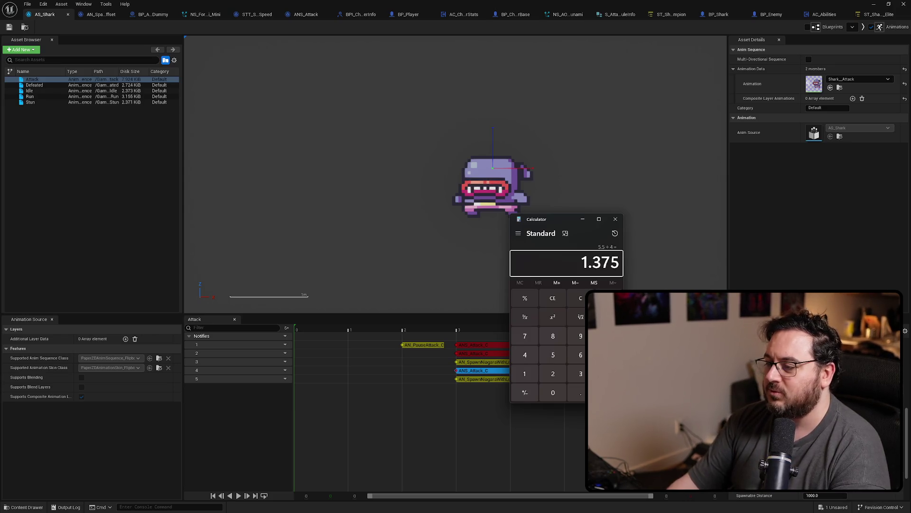
click(615, 219)
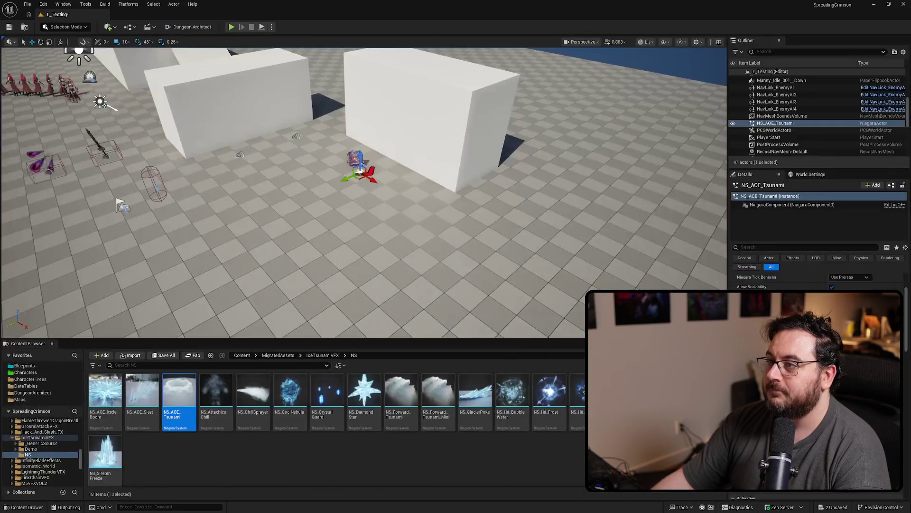
Play-test the level full-screen, moving the player around the arena so the shark gives chase.
key(F11)
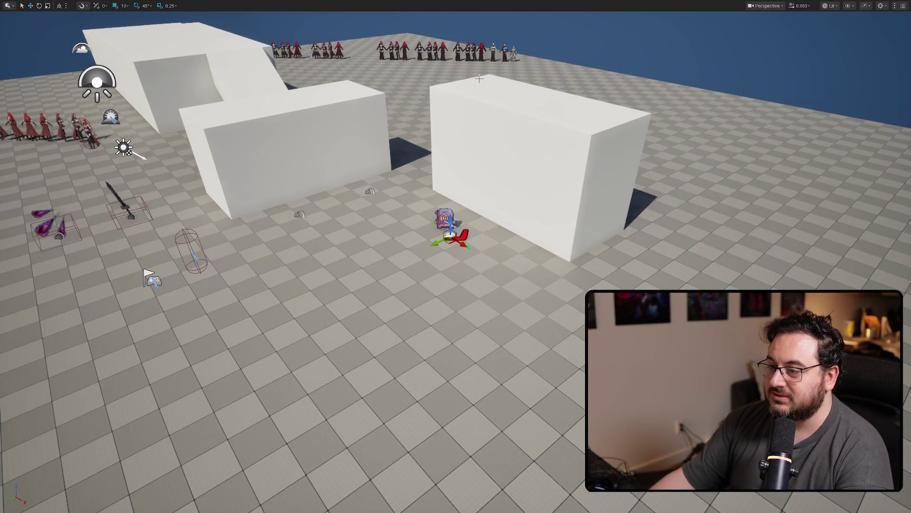
key(alt+p)
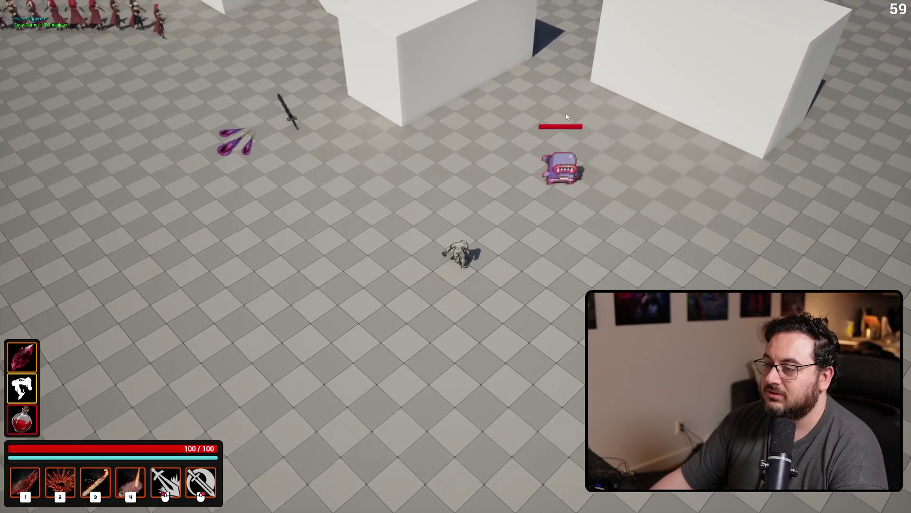
key(d)
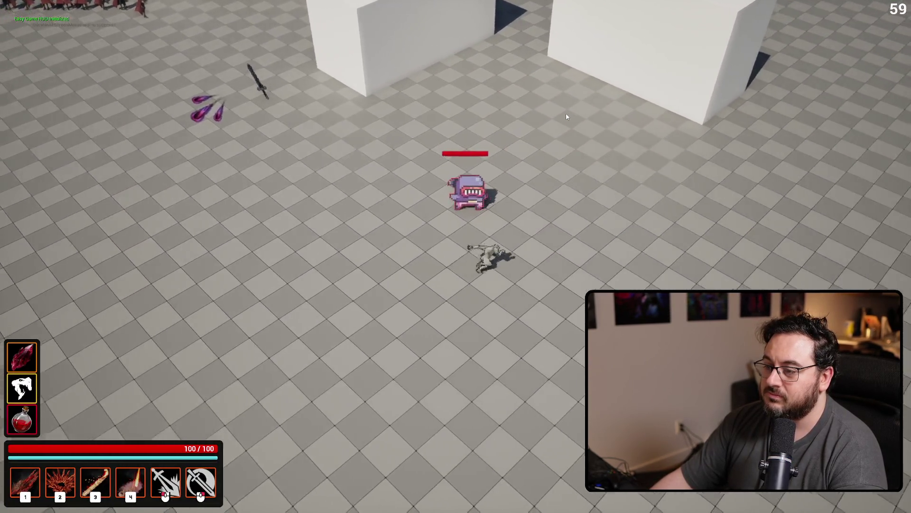
key(a)
key(w)
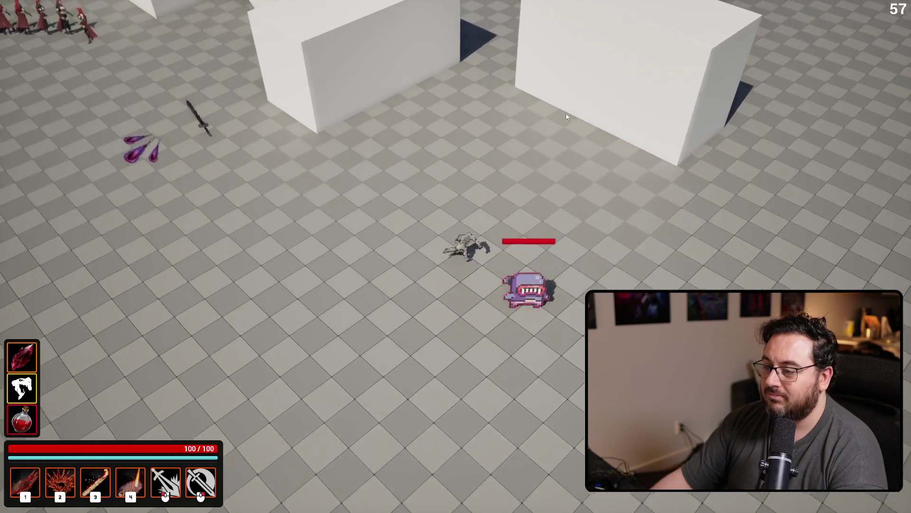
key(d)
key(a)
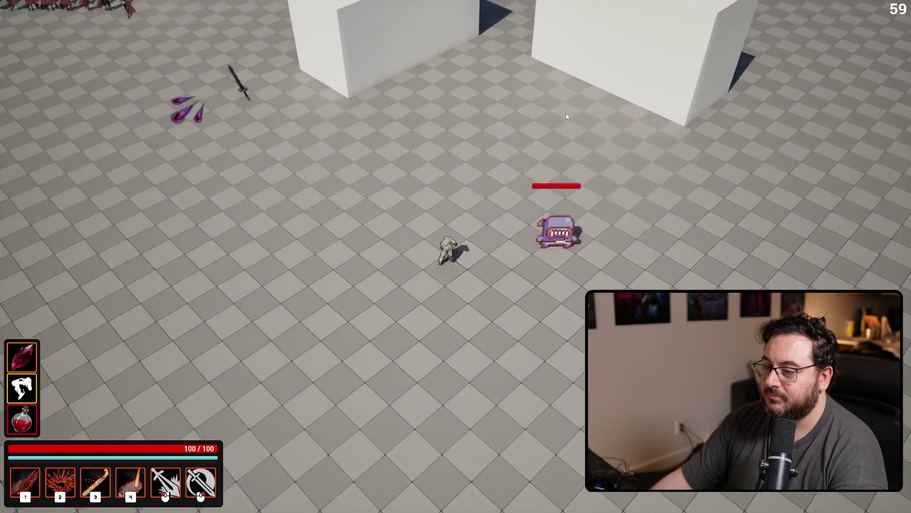
key(d)
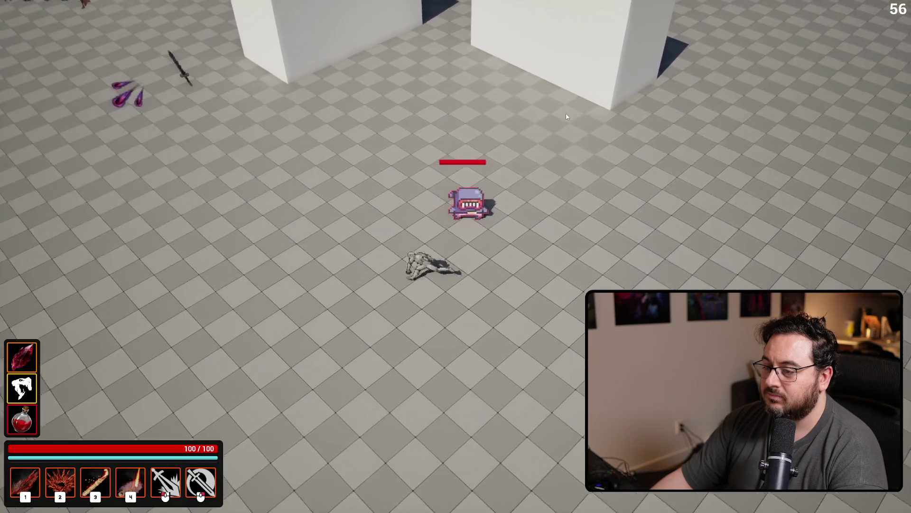
key(a)
key(d)
key(w)
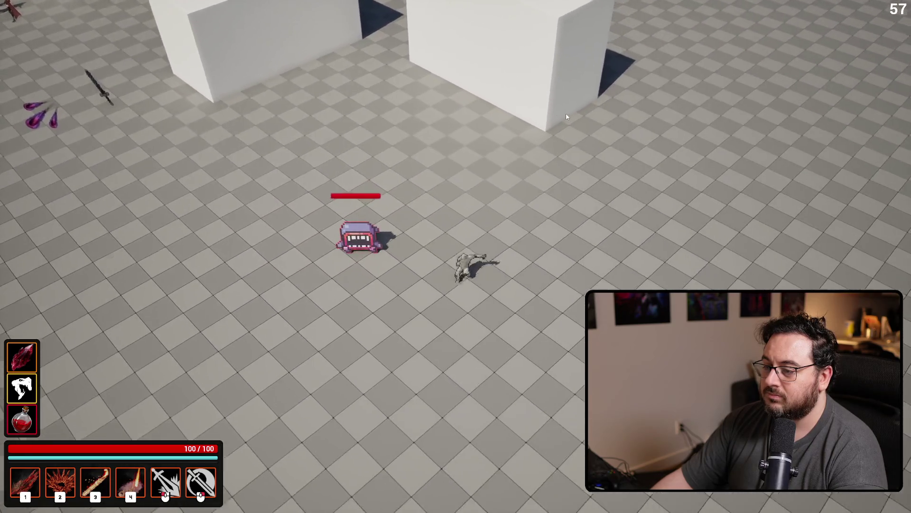
key(w)
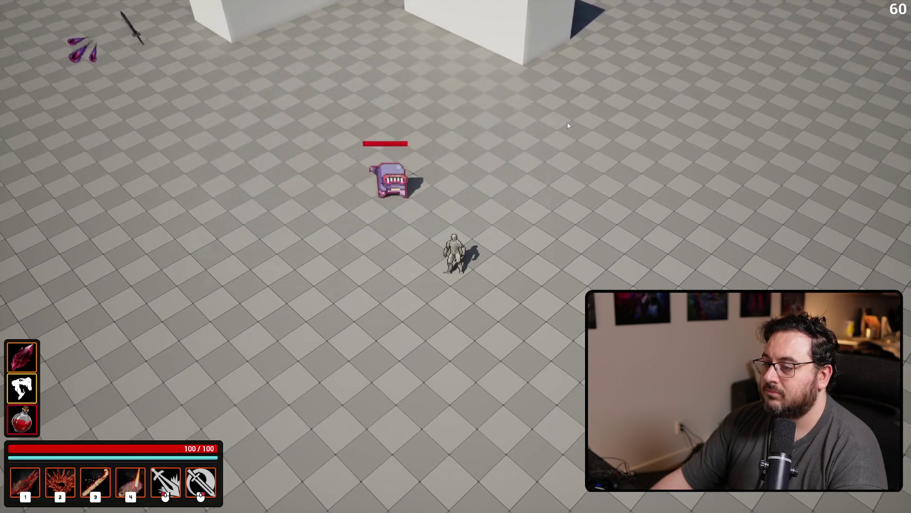
Stop the session, start a second play-test, and stop it again.
key(Escape)
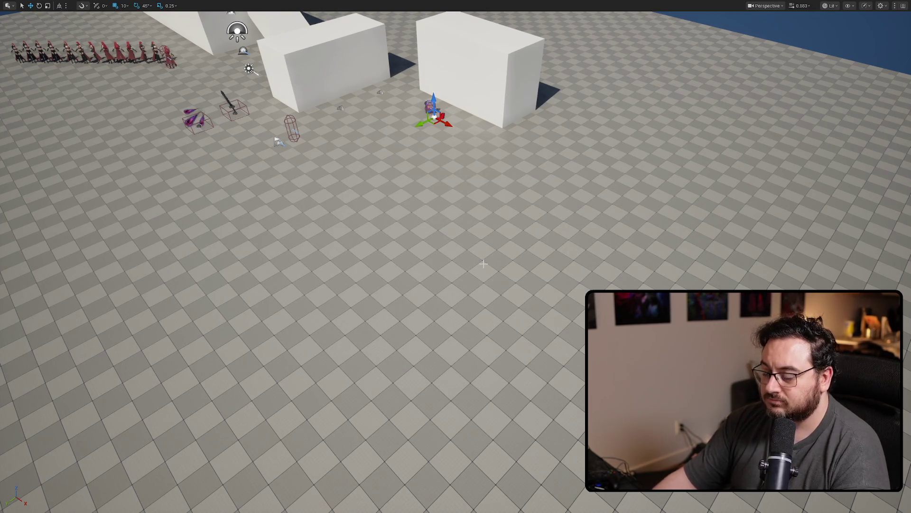
key(alt+p)
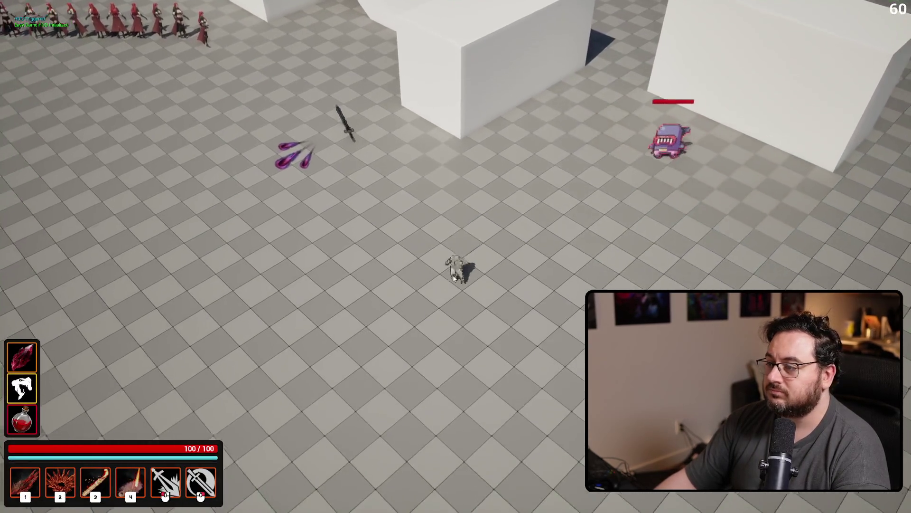
key(Escape)
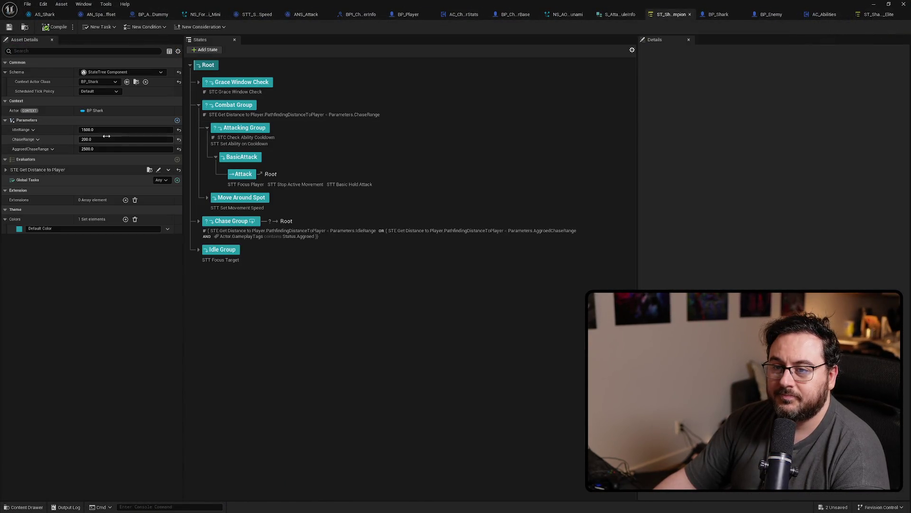
Set ChaseRange to 300 in the shark StateTree's parameters.
click(109, 140)
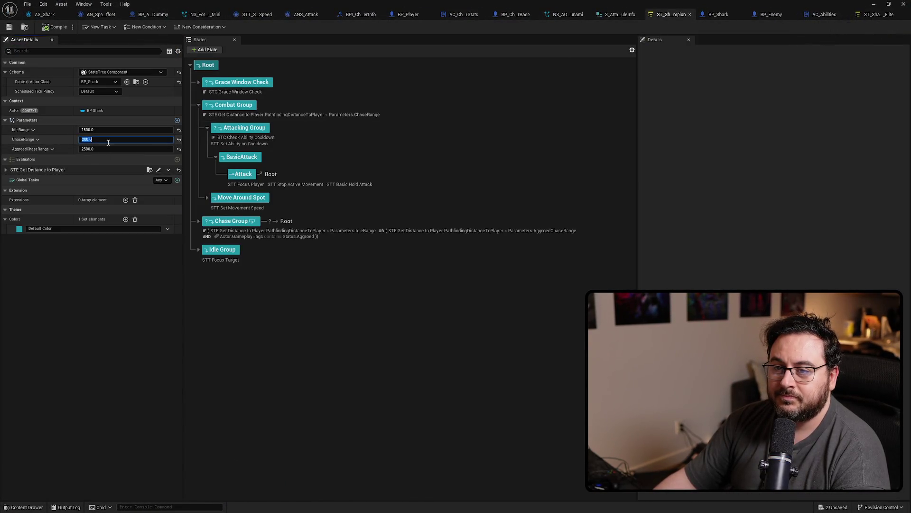
text(300)
key(Return)
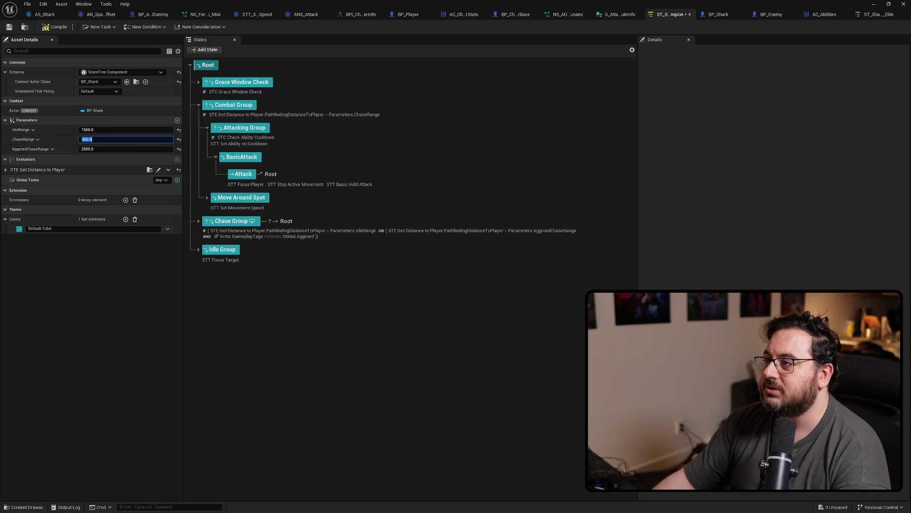
Set ChaseRange to 300 in the Elite shark StateTree as well, then start a play-test.
click(878, 15)
click(97, 140)
text(3)
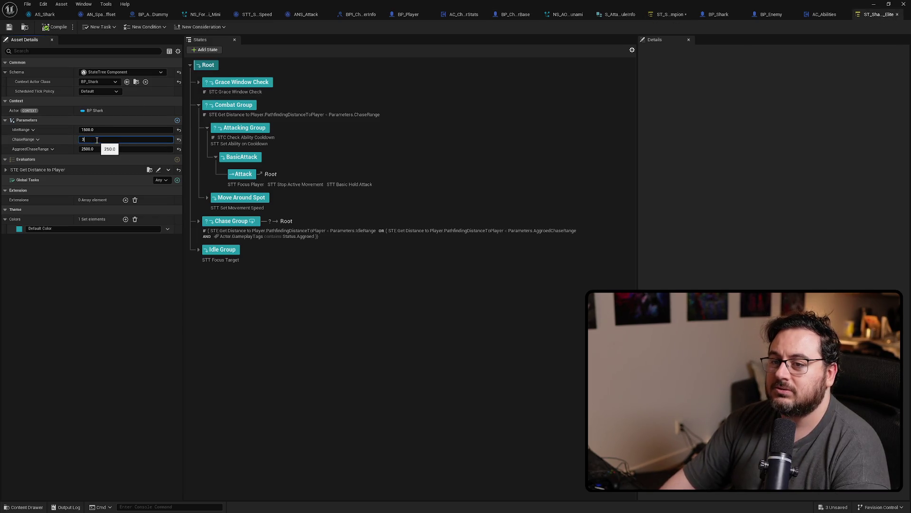
key(Return)
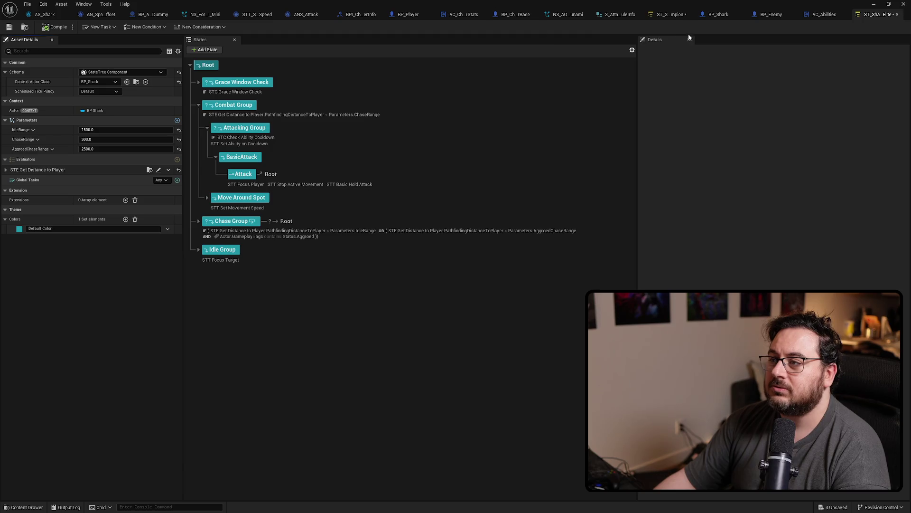
click(671, 15)
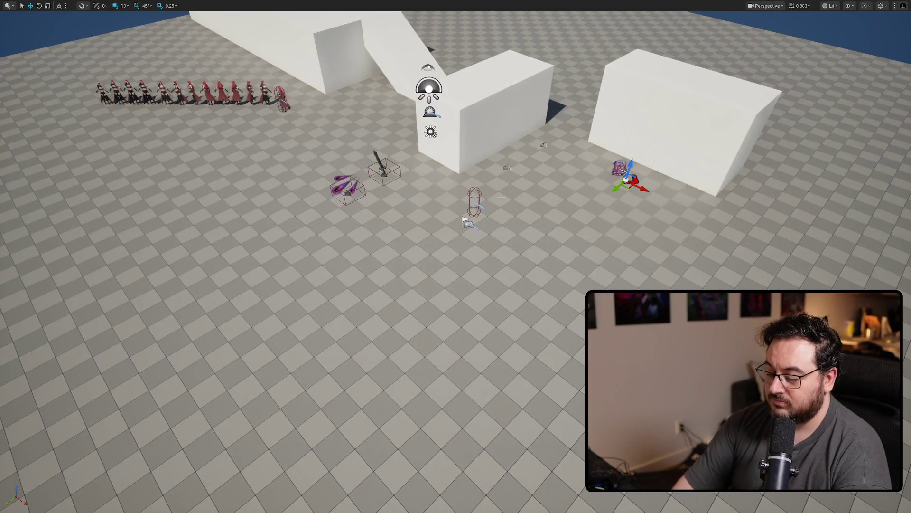
key(alt+p)
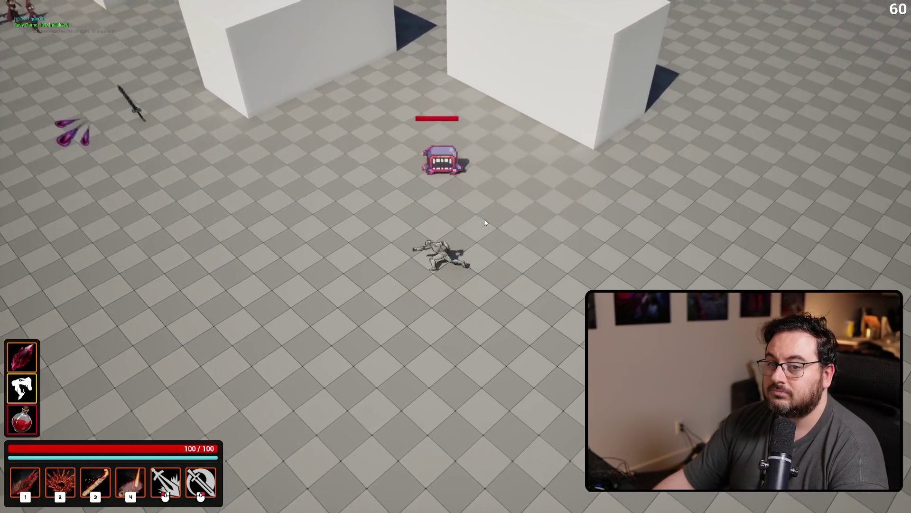
Run the player around the arena to test the shark's new chase range, then stop.
key(s)
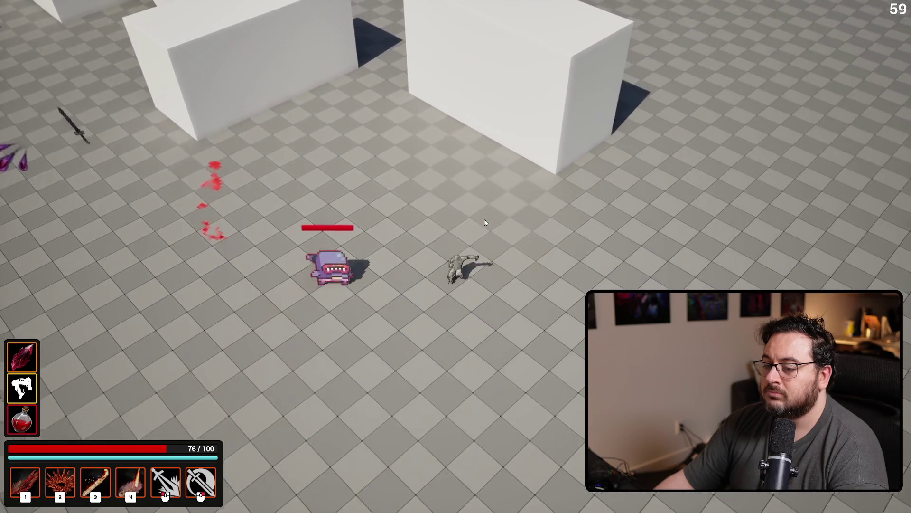
key(a)
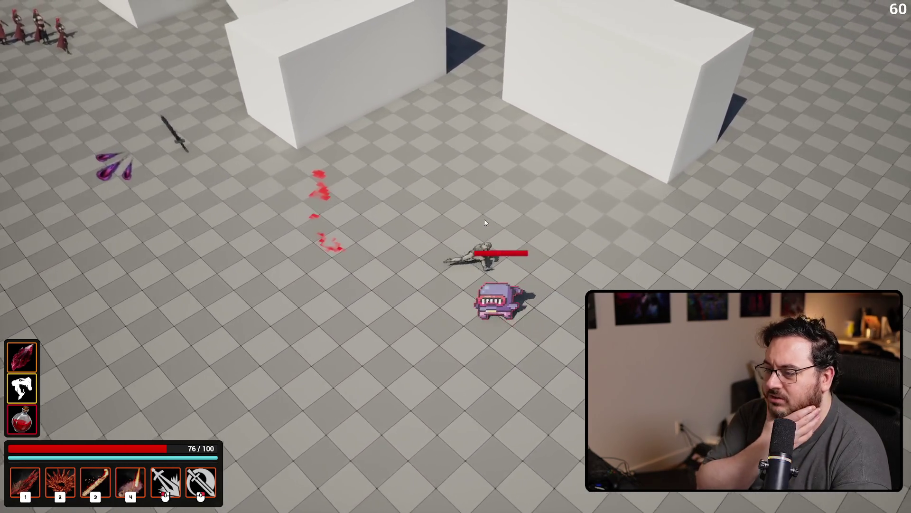
key(d)
key(s)
key(a)
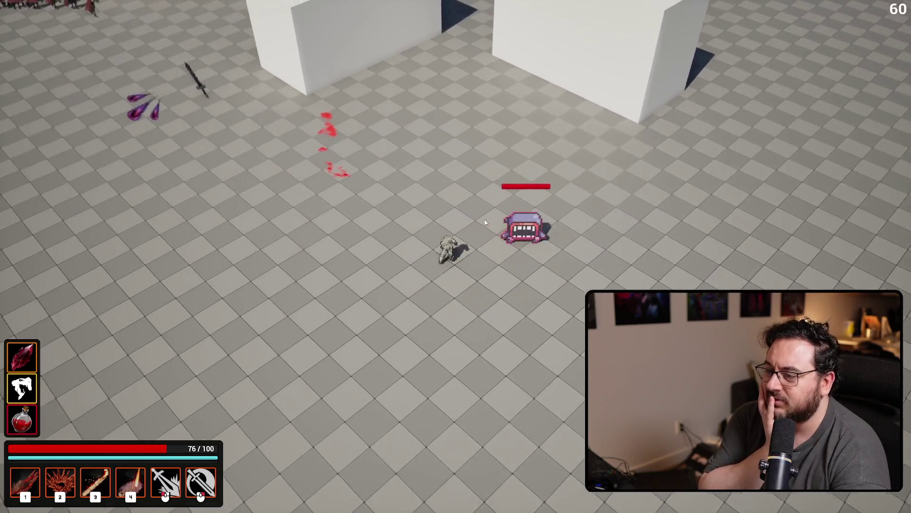
key(a)
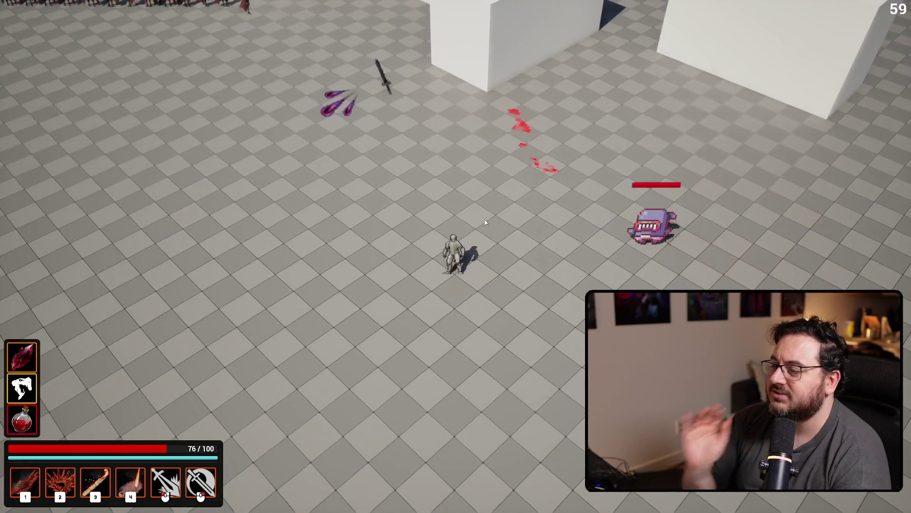
key(Escape)
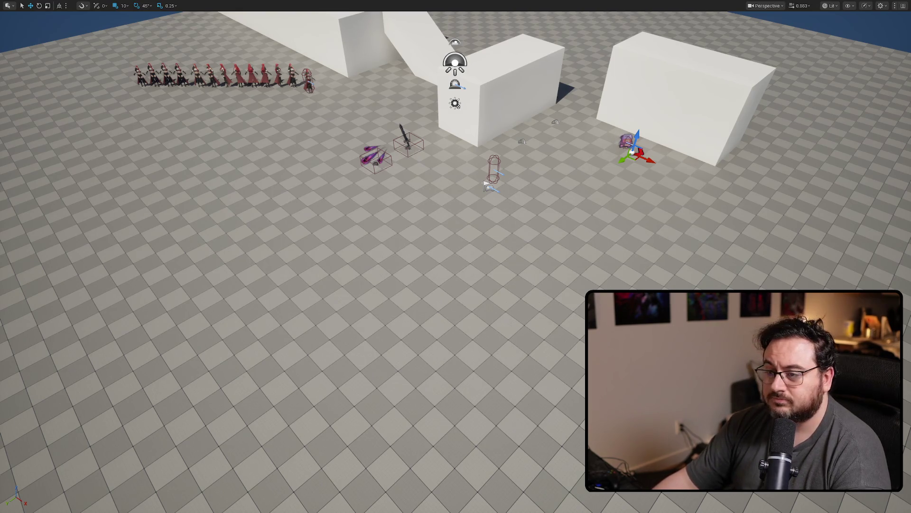
Play again, dodge-rolling and weaving left and right as the shark chases.
key(alt+p)
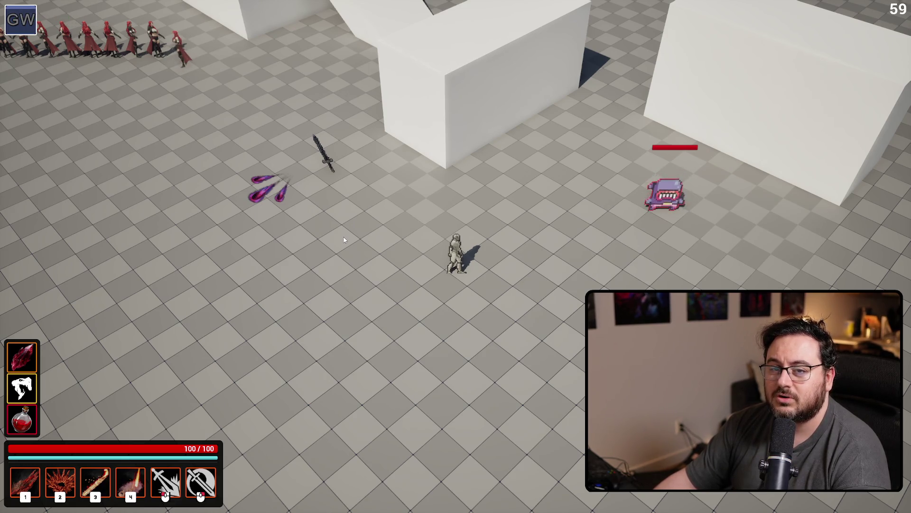
key(space)
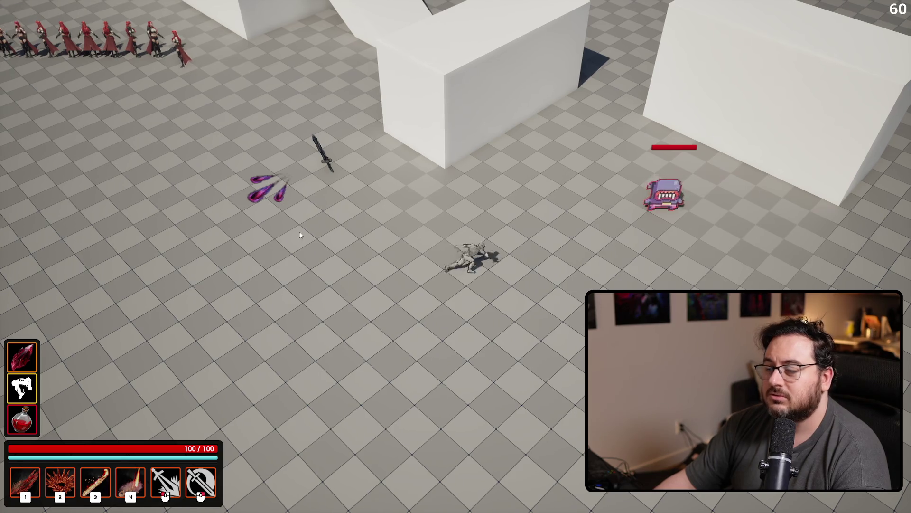
key(a)
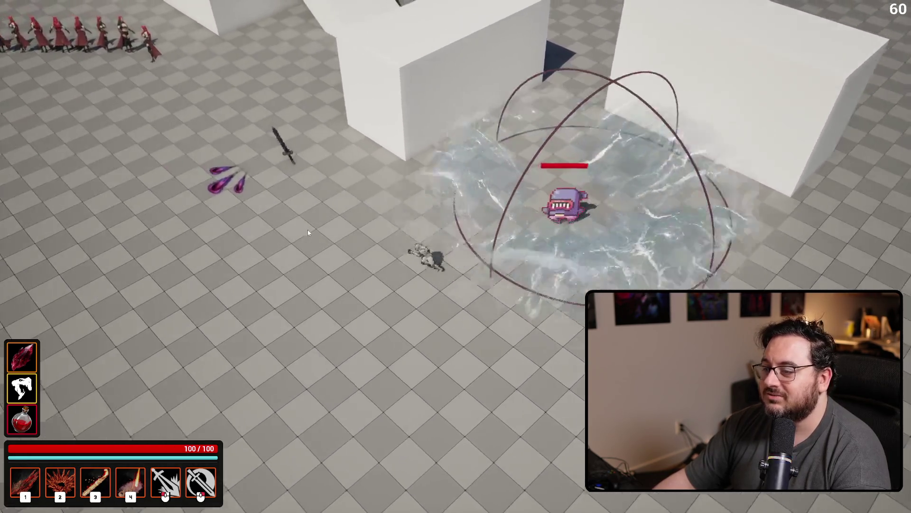
key(d)
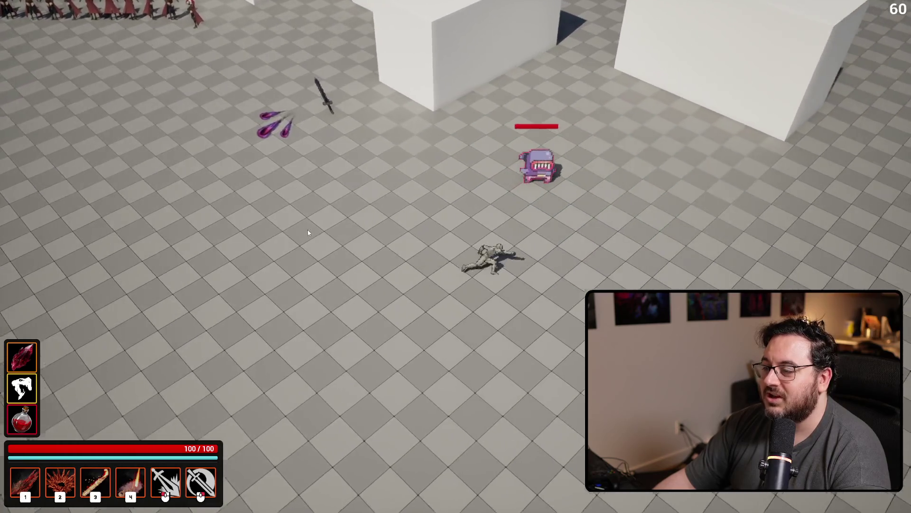
key(a)
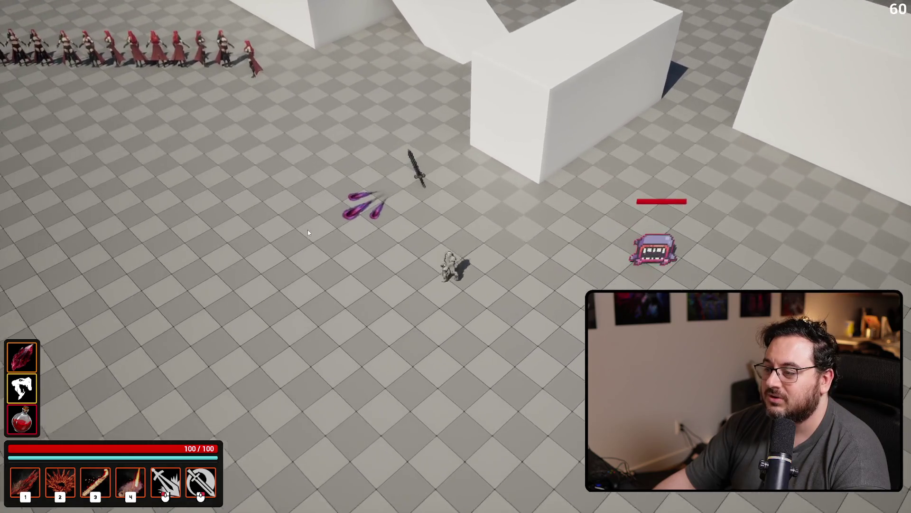
key(d)
key(s)
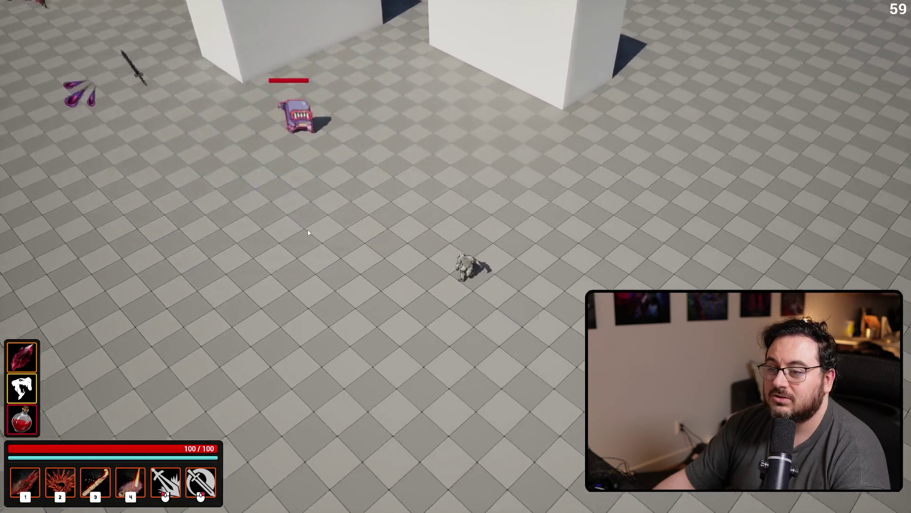
key(w)
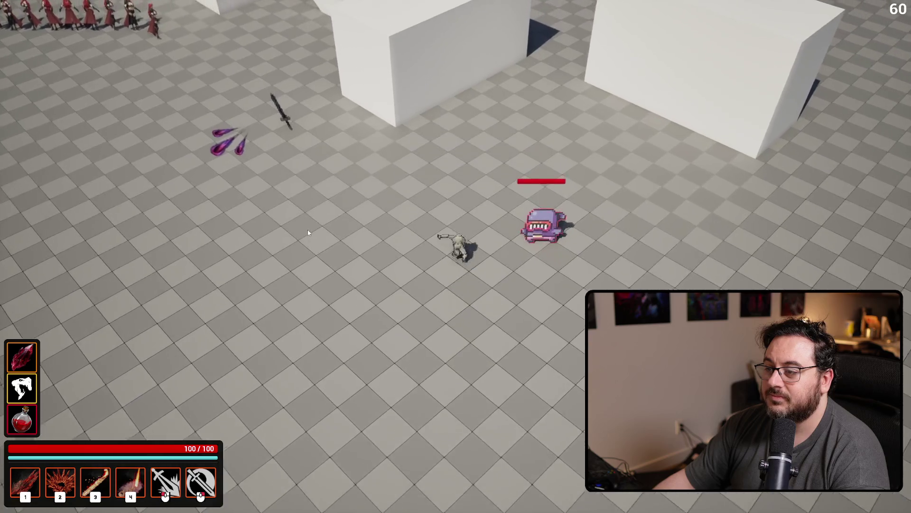
key(d)
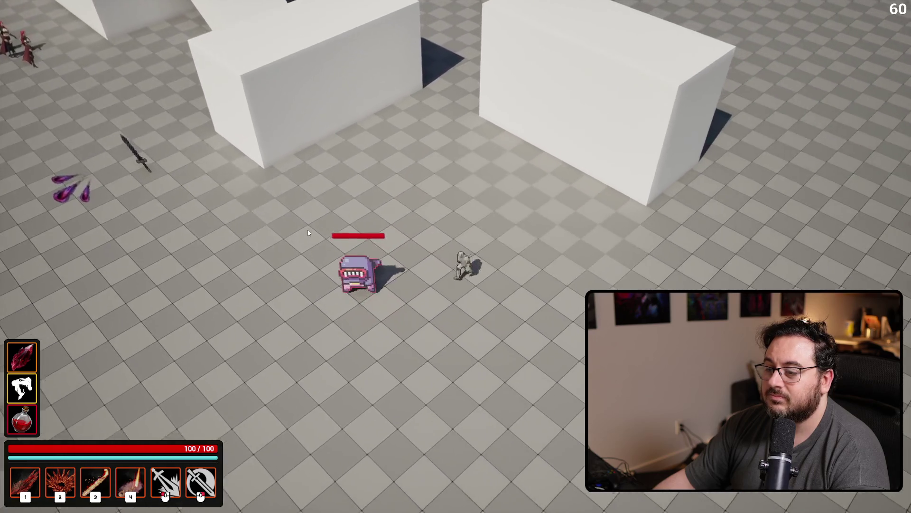
Circle the player around the shark, stop the session, and save all modified assets.
key(s)
key(a)
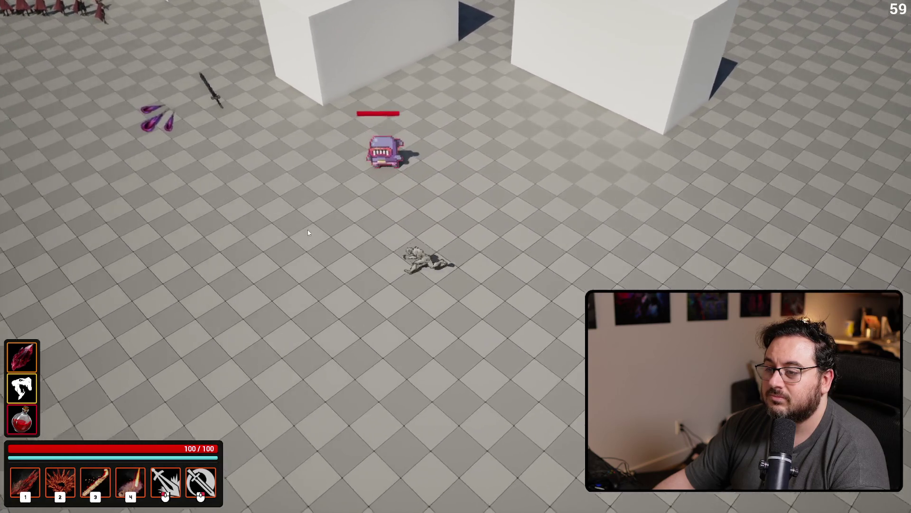
key(w)
key(a)
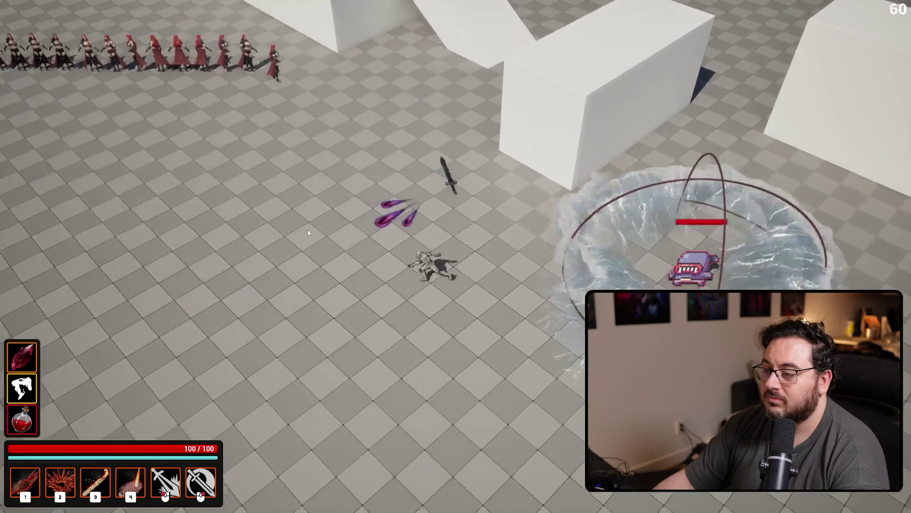
key(d)
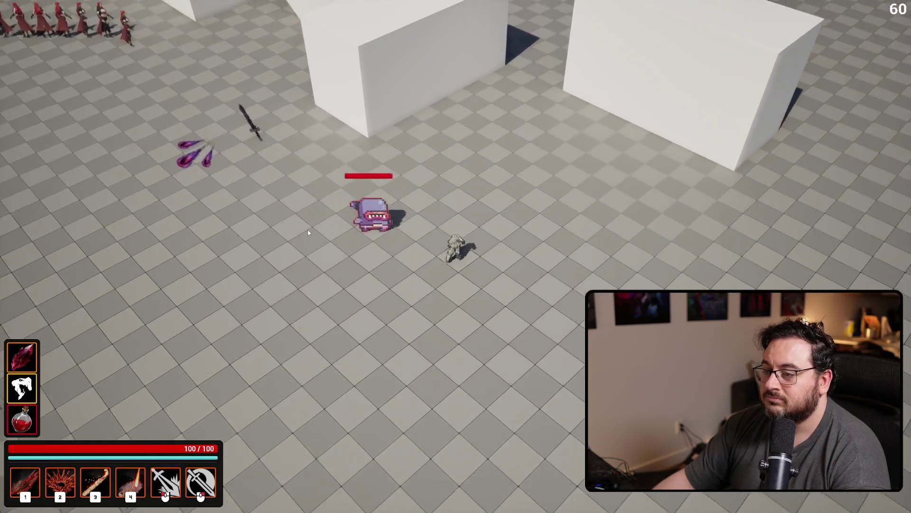
key(a)
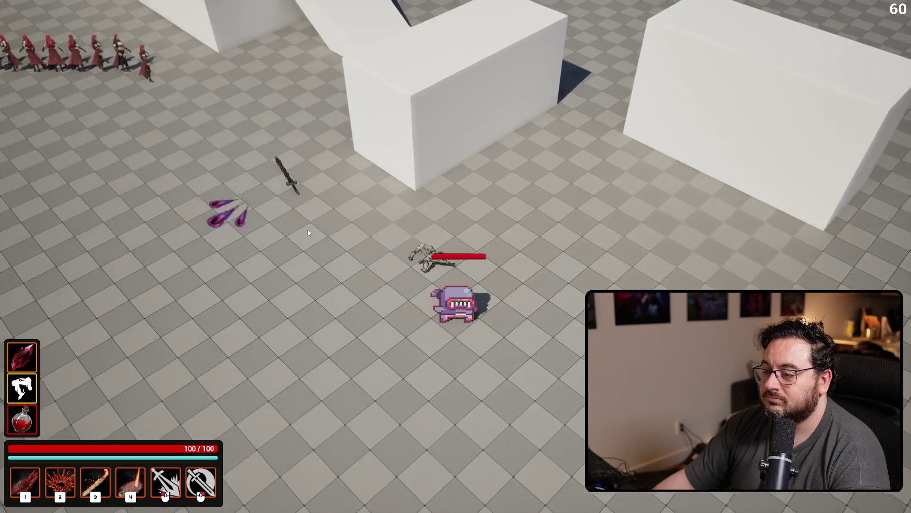
key(d)
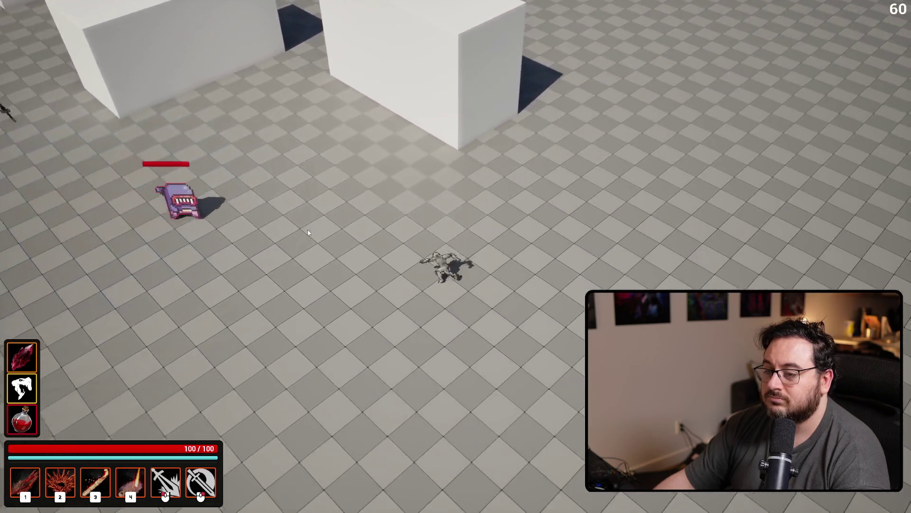
key(a)
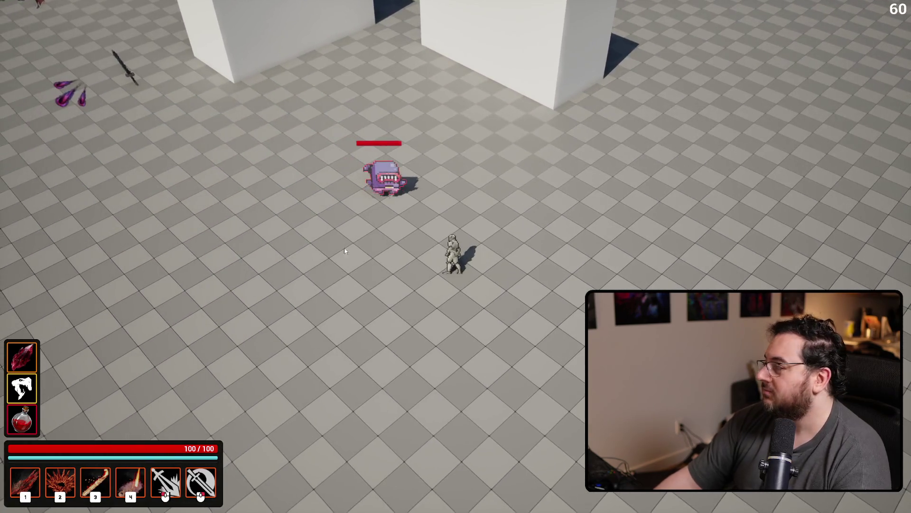
key(Escape)
key(ctrl+s)
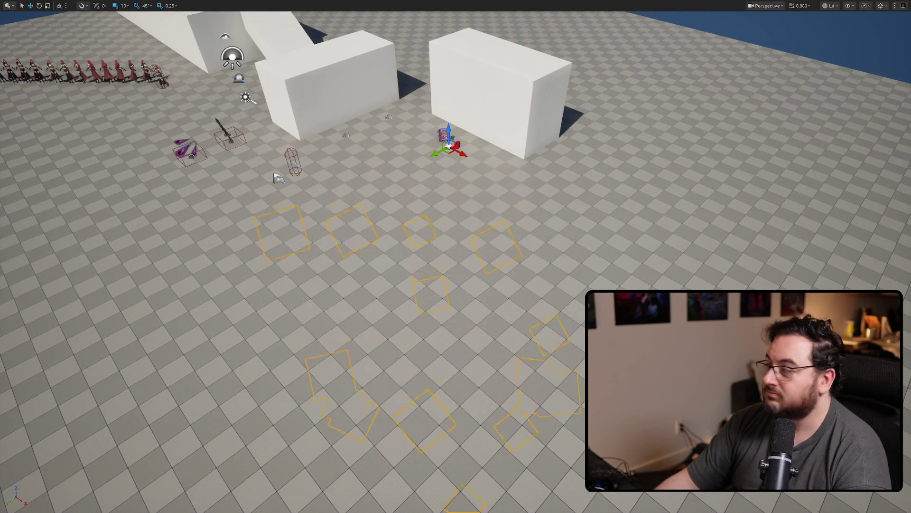
double_click(760, 134)
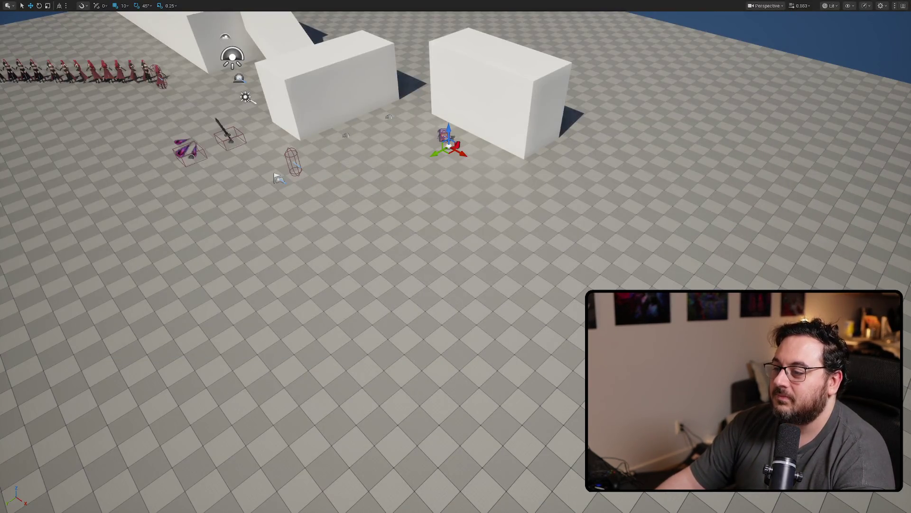
Run the player around the arena until the shark chases and casts its water vortex, then stop.
key(alt+p)
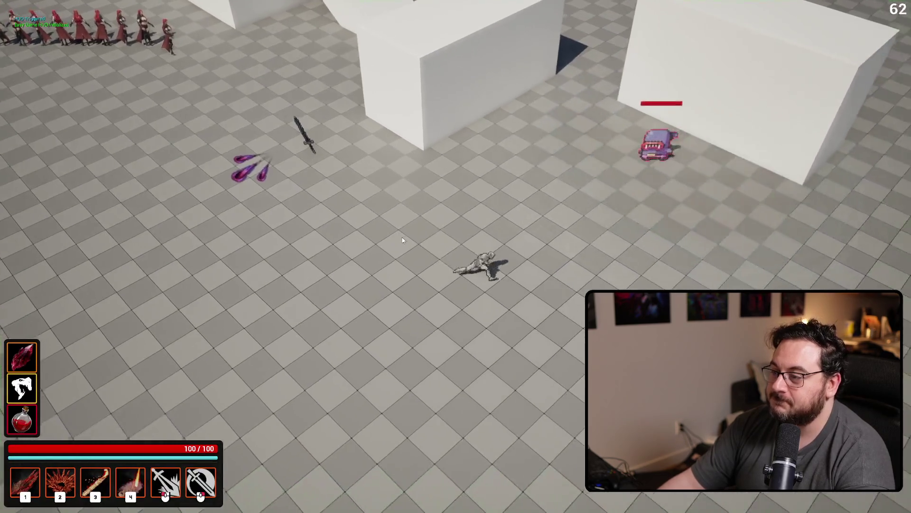
key(a)
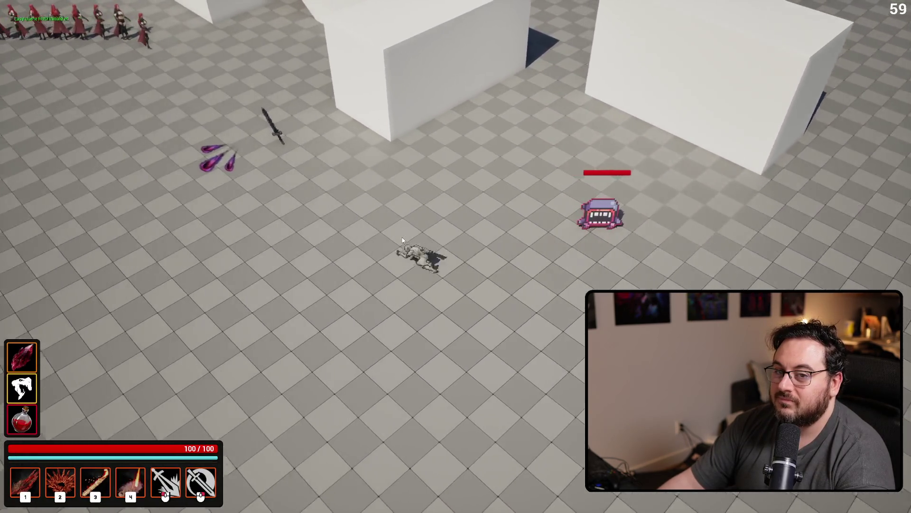
key(s)
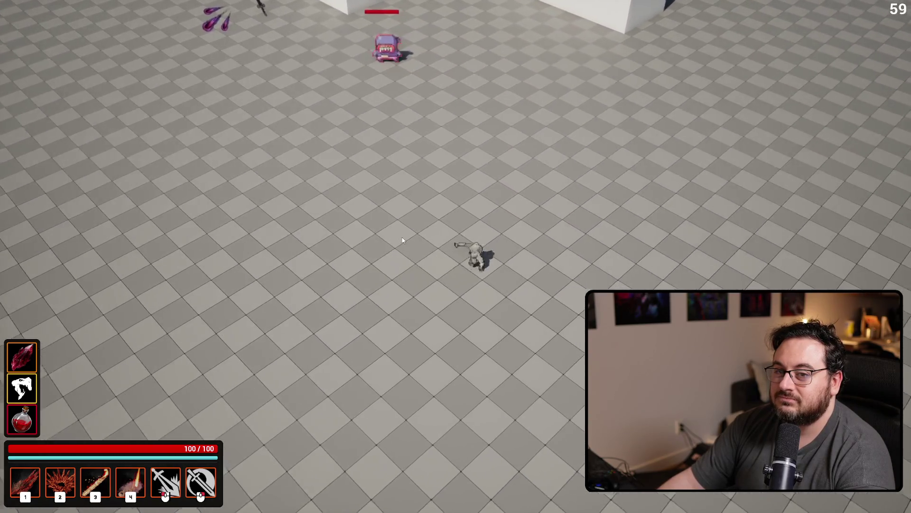
key(w)
key(w)
key(a)
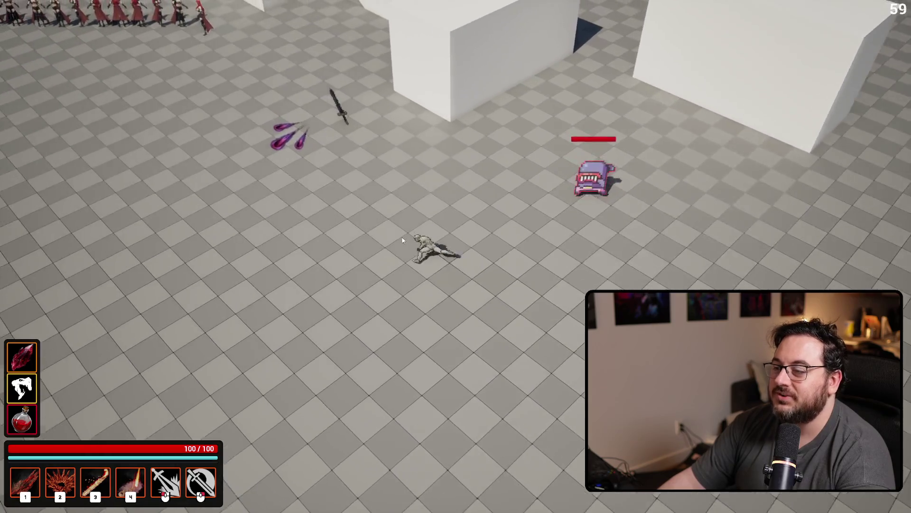
key(2)
key(s)
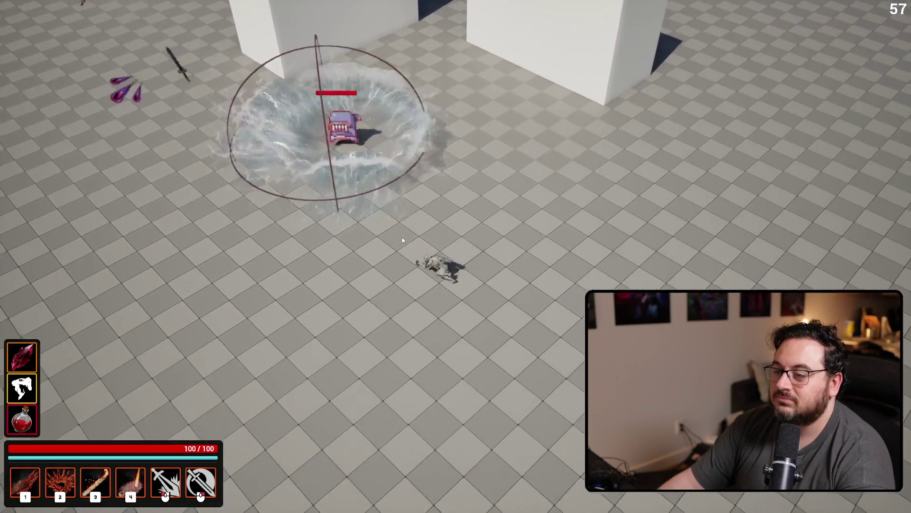
key(w)
key(a)
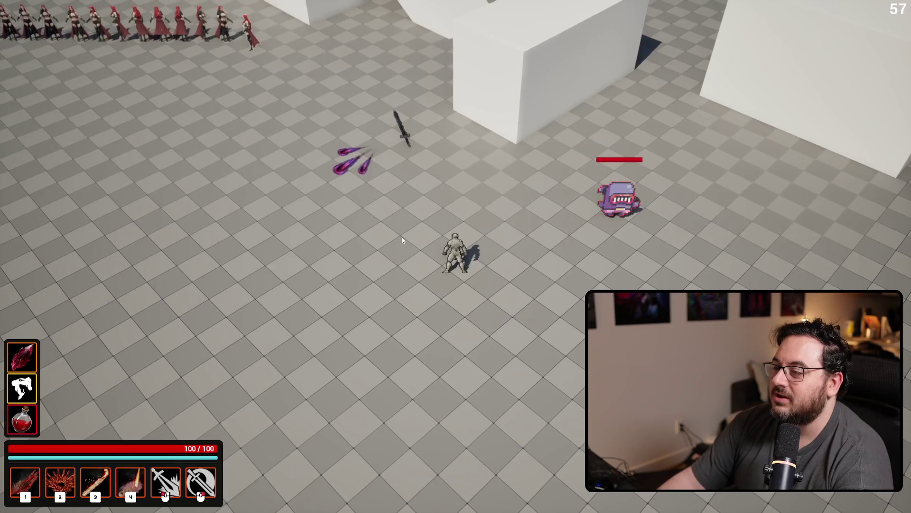
key(Escape)
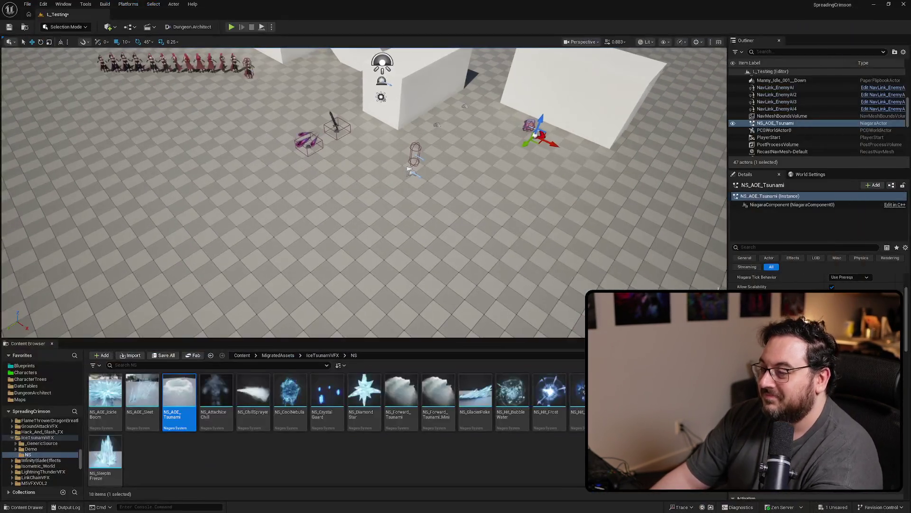
Select BP_Shark1, drop NS_Forward_Tsunami_Mini beside it, and fly in to watch the wave.
scroll(591, 195, down, 3)
click(591, 195)
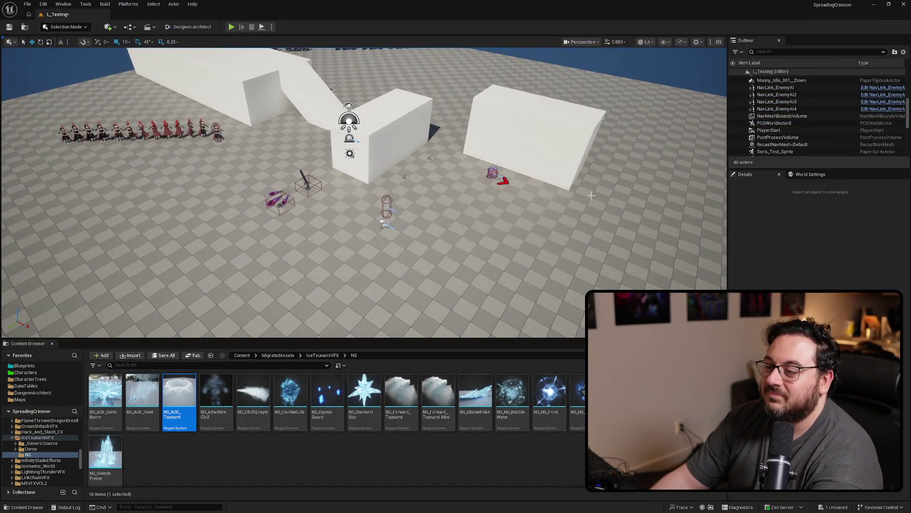
click(493, 176)
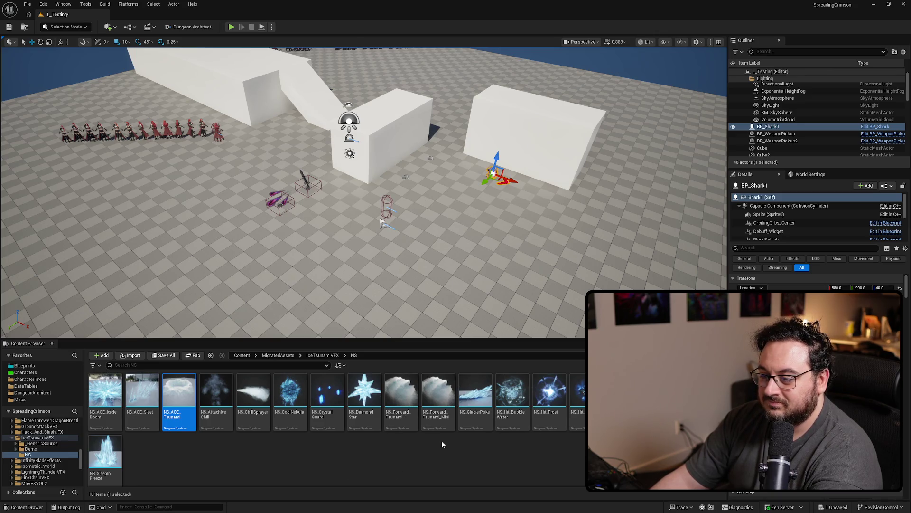
mouse_move(444, 390)
mouse_down()
mouse_move(453, 195)
mouse_move(470, 192)
mouse_up()
key(w)
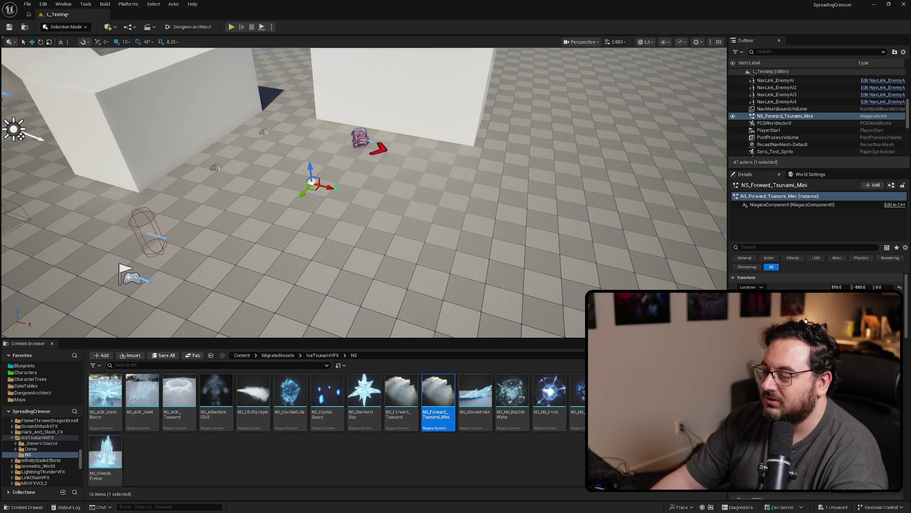
drag(504, 207, 472, 215)
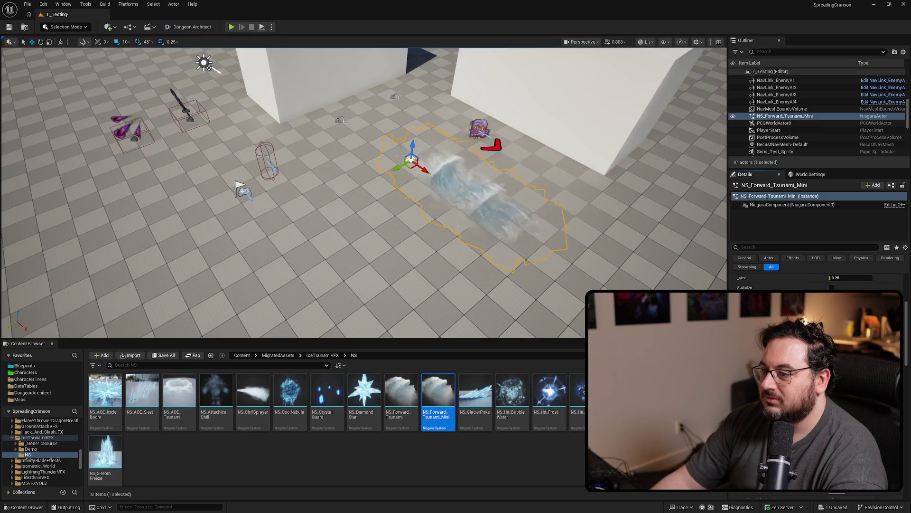
scroll(490, 165, down, 3)
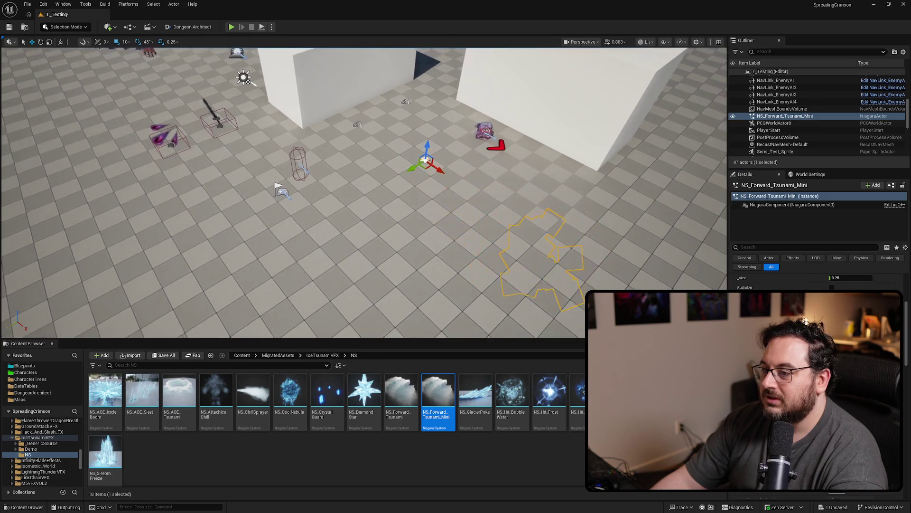
key(F11)
Play-test the level, moving the player left across the floor, then stop.
key(alt+p)
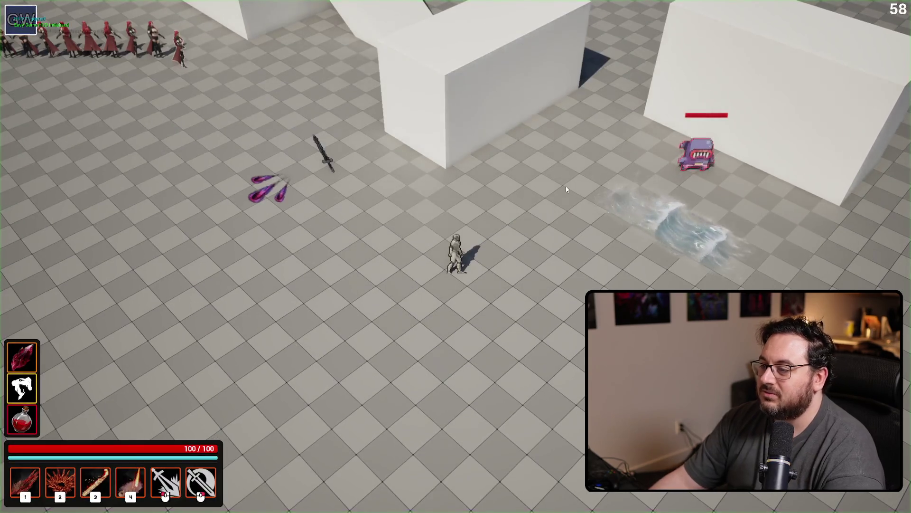
key(a)
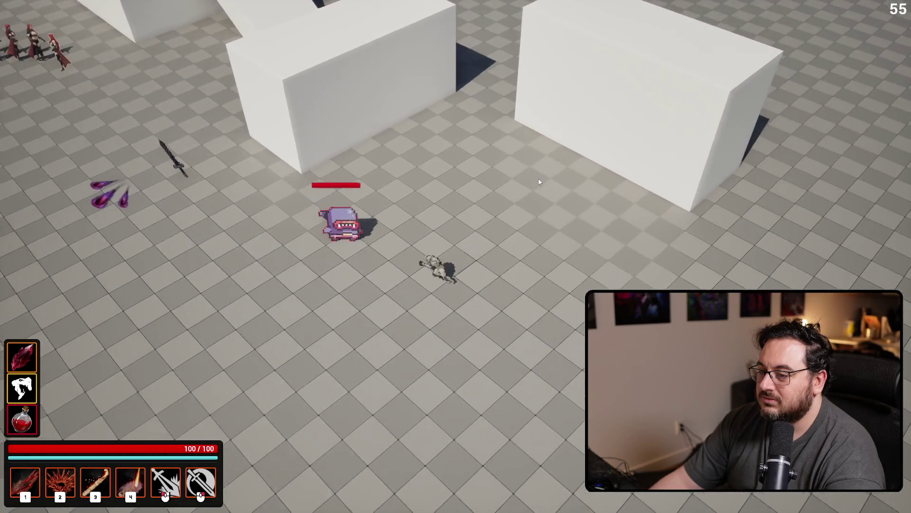
key(a)
key(2)
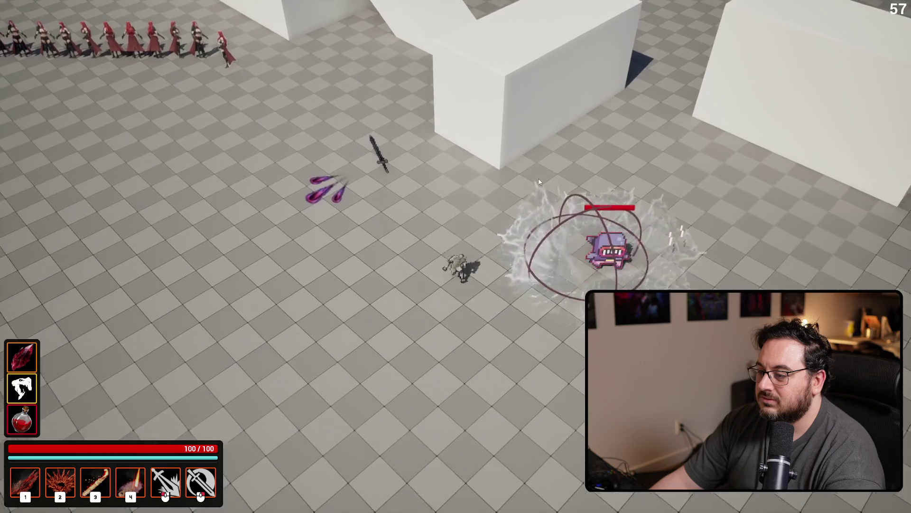
key(Escape)
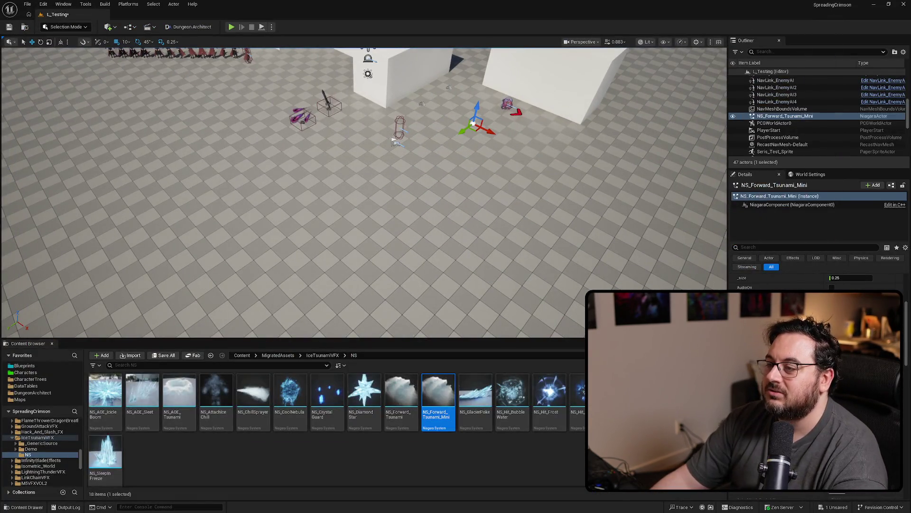
Select BP_Shark1, play again walking right toward the shark, then stop.
click(508, 103)
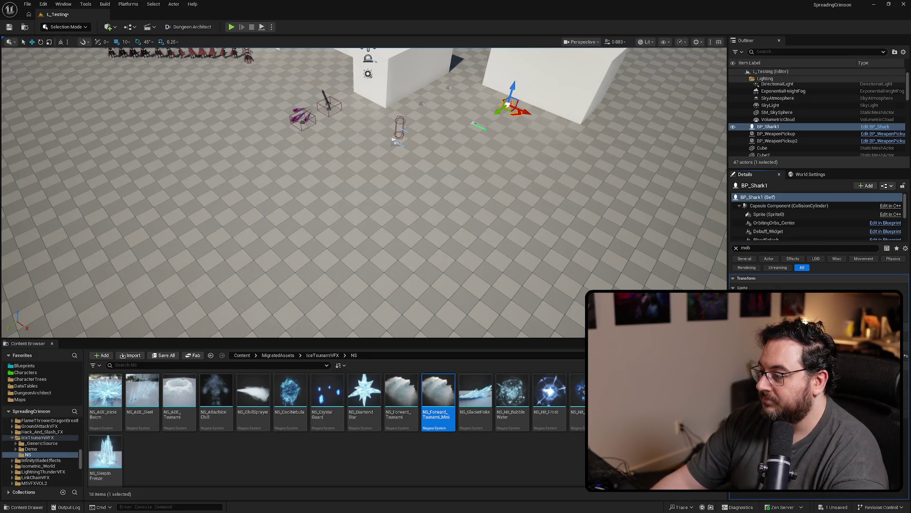
key(alt+p)
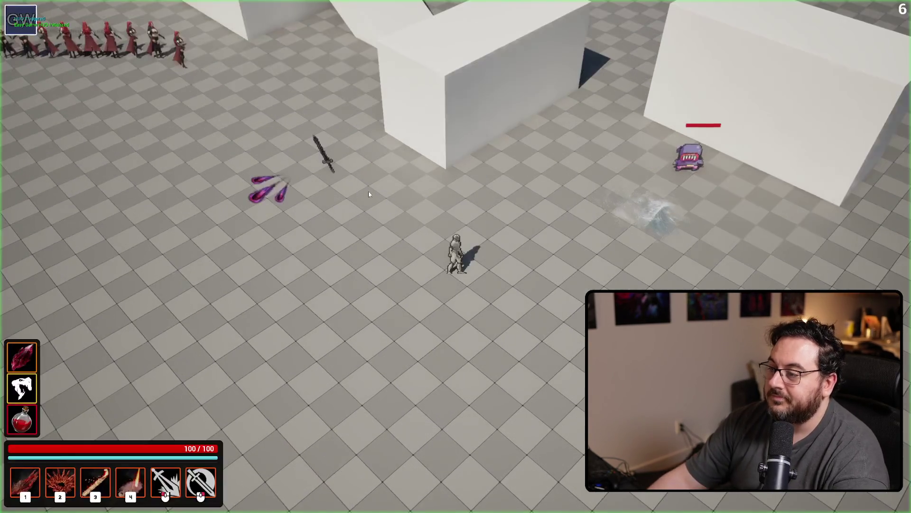
key(d)
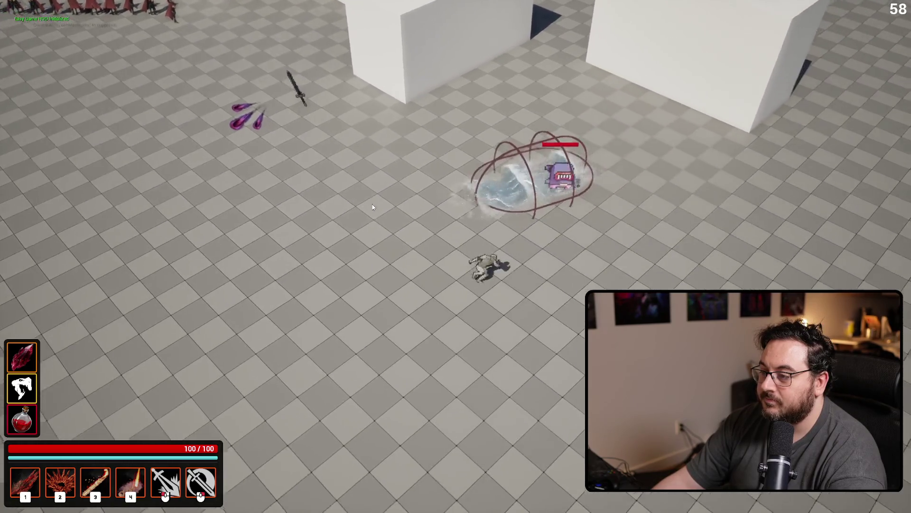
key(Escape)
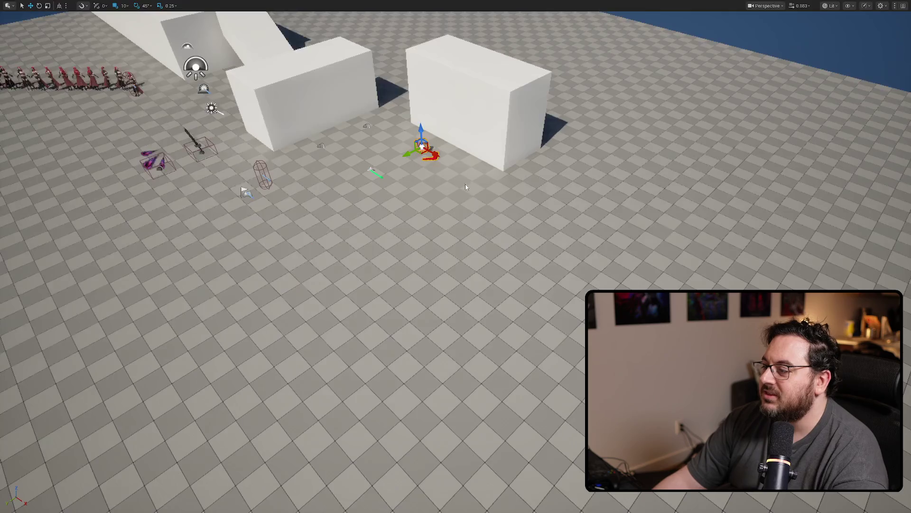
Select the NS_Forward_Tsunami_Mini actor, clear the Details filter, preview it close up, then delete it.
key(F11)
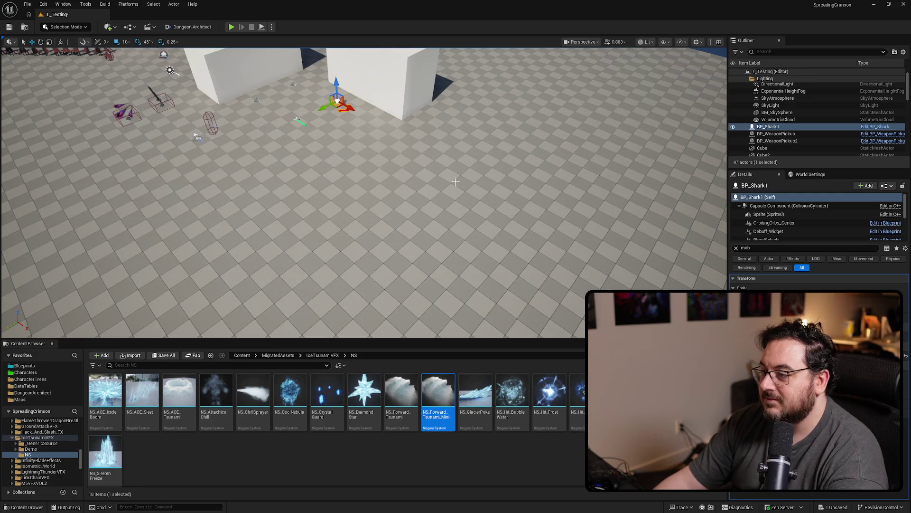
scroll(455, 182, down, 5)
scroll(456, 182, up, 2)
click(411, 177)
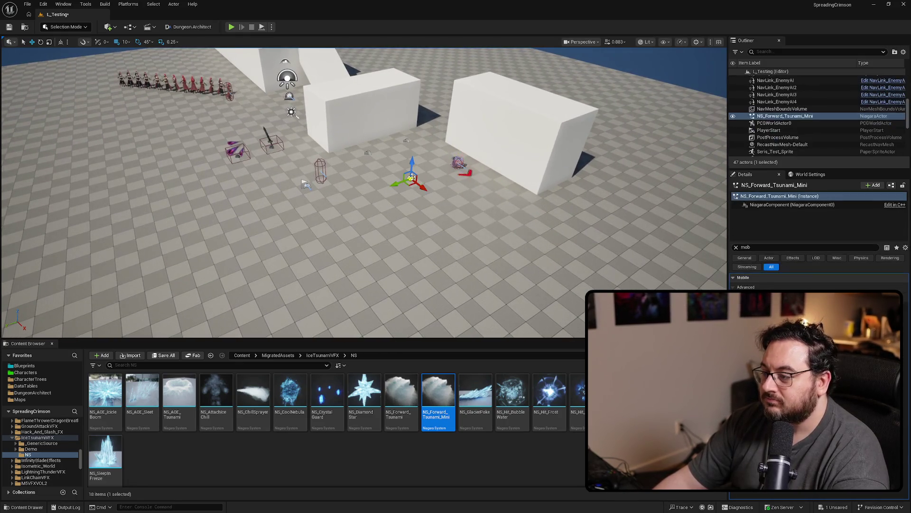
click(736, 247)
scroll(778, 280, down, 5)
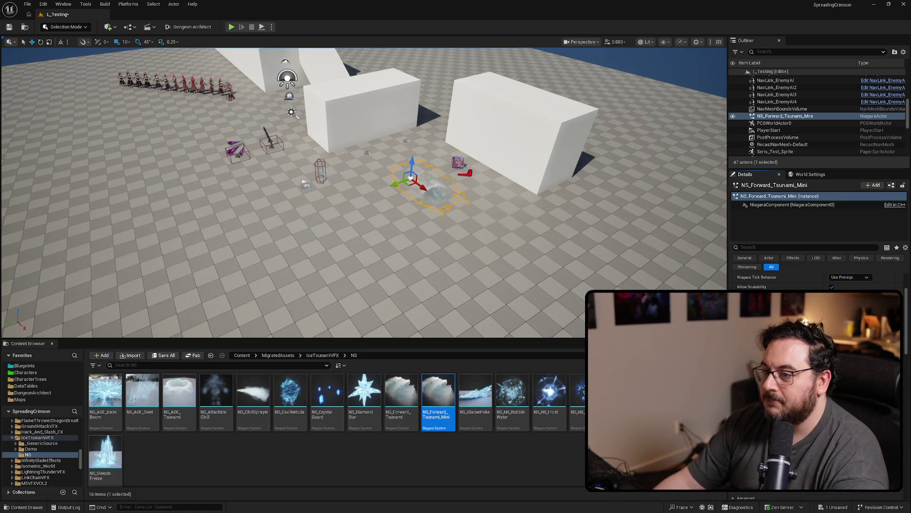
scroll(364, 192, up, 5)
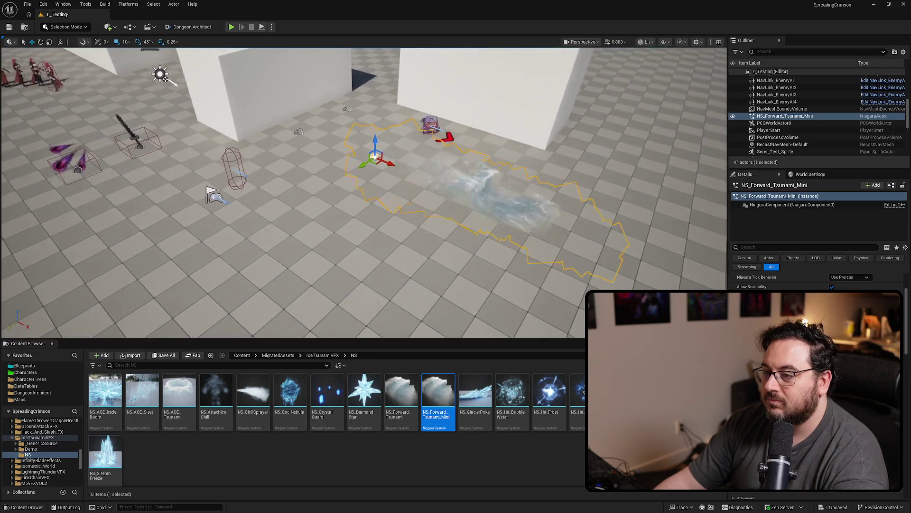
drag(364, 214, 394, 178)
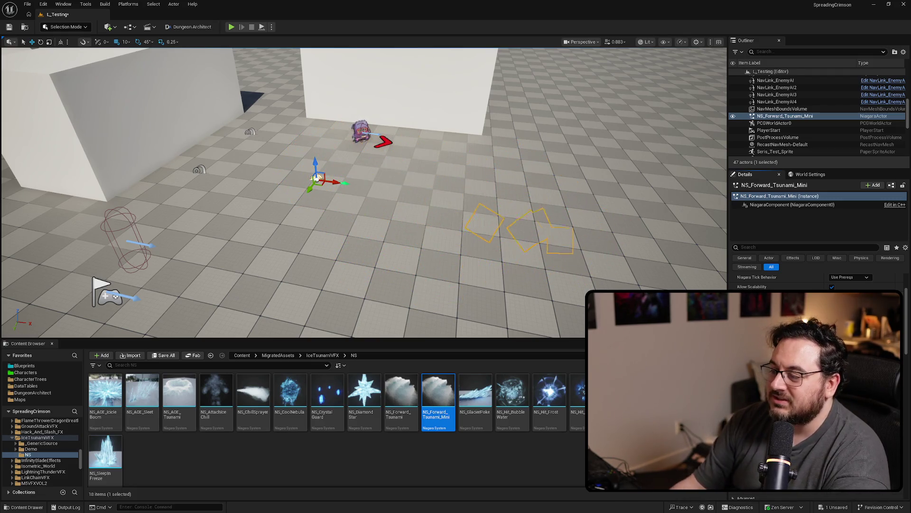
scroll(374, 224, down, 3)
key(Delete)
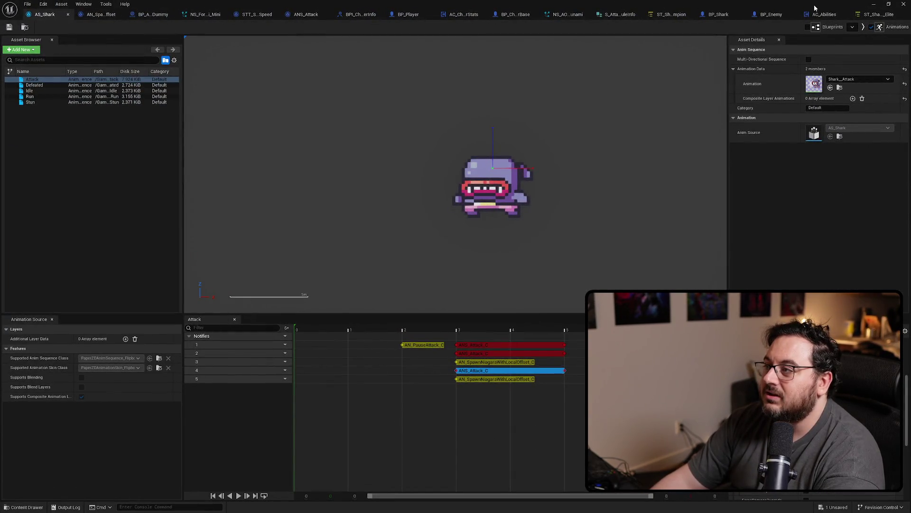
Set ChaseRange to 400 in the ST Shark Elite StateTree parameters.
click(878, 14)
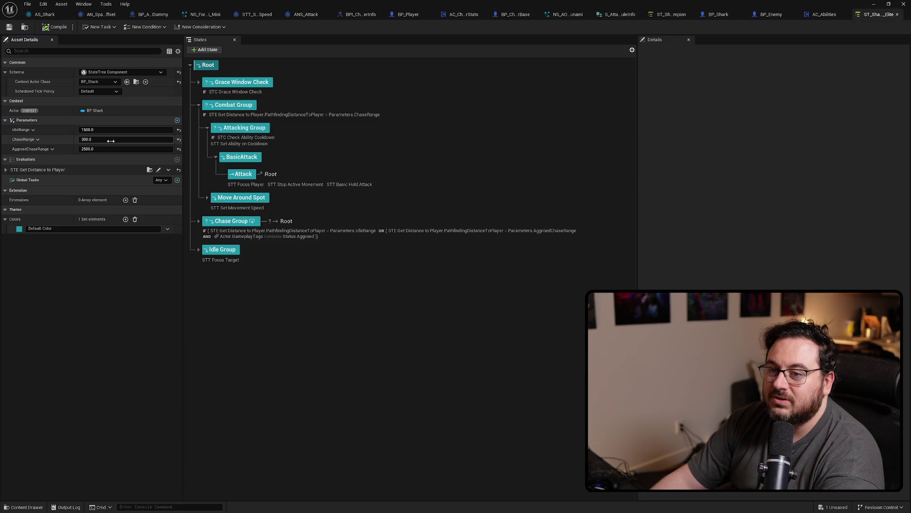
click(111, 140)
text(00)
key(Return)
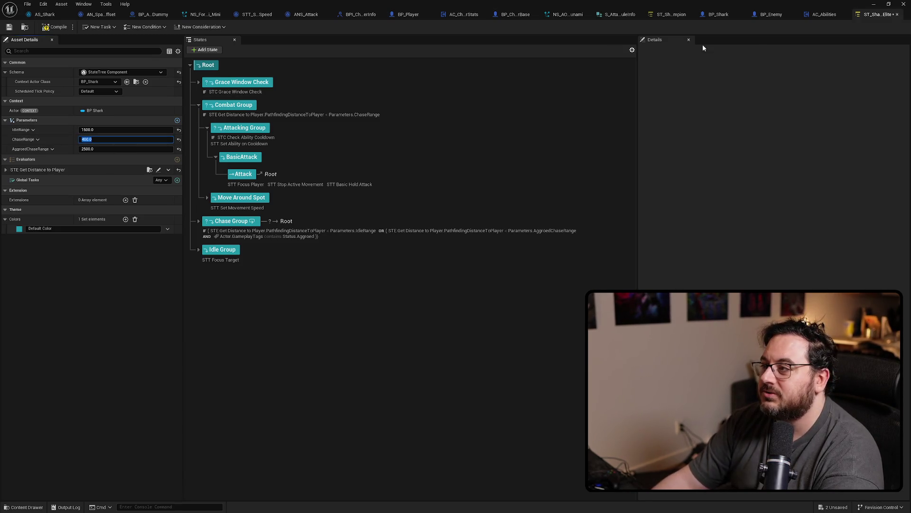
Set ChaseRange to 350 in the ST Champion StateTree.
click(667, 15)
click(878, 14)
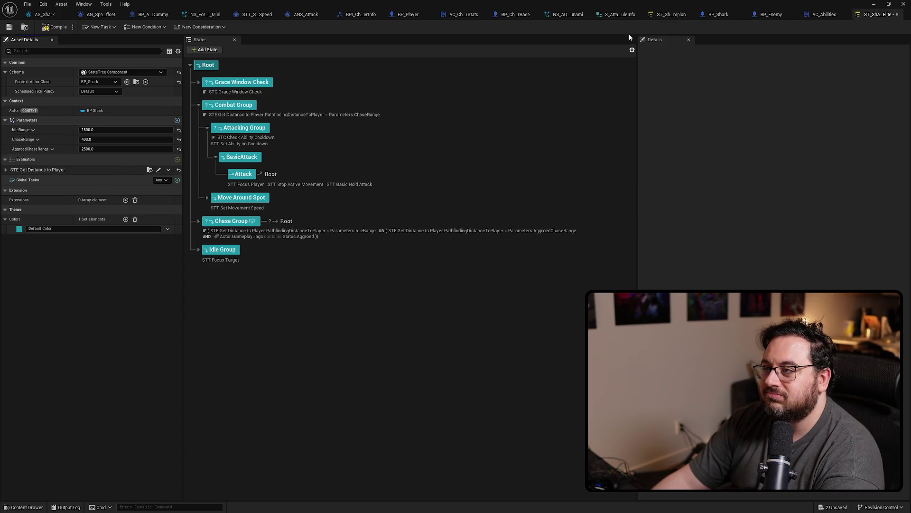
click(667, 15)
click(102, 140)
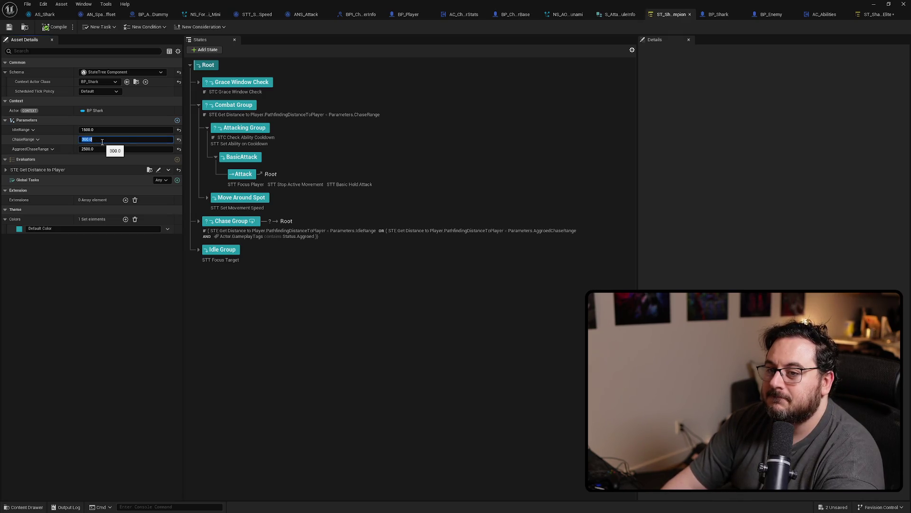
text(250)
key(Return)
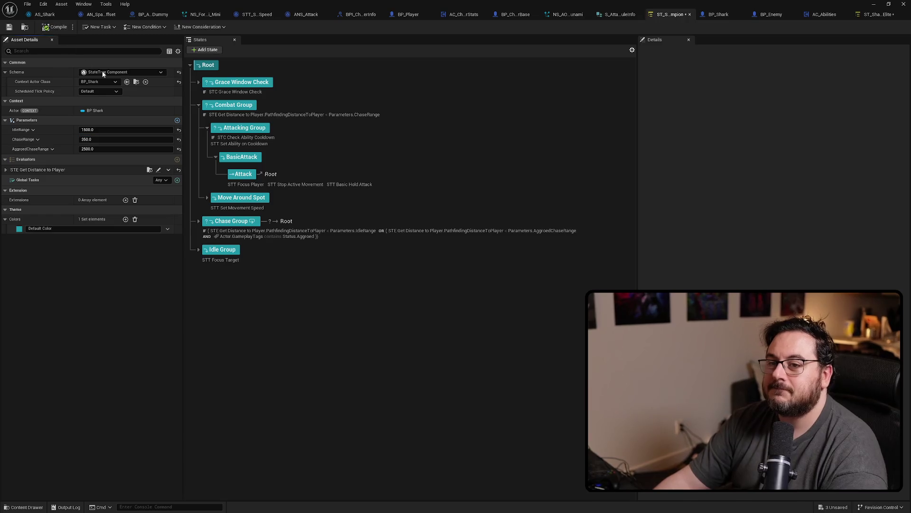
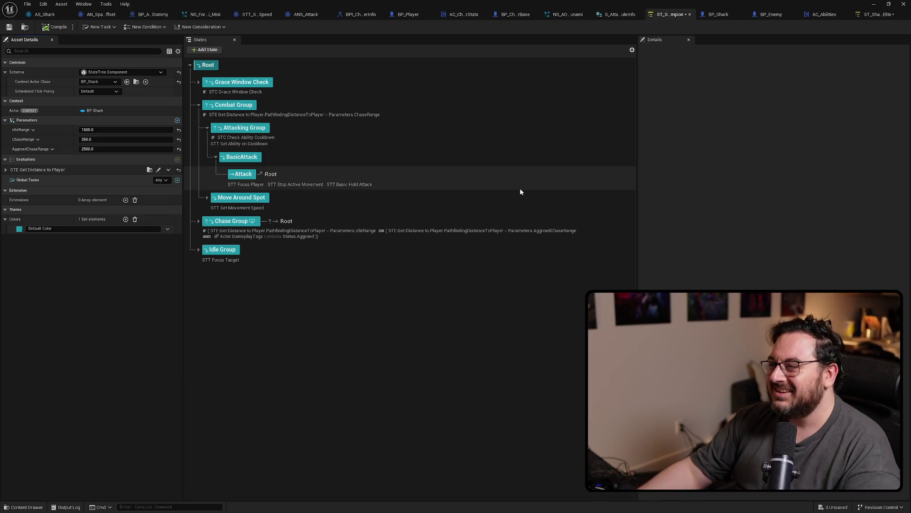
Save all unsaved assets from the StateTree editor and return to the L_Testing level.
click(764, 244)
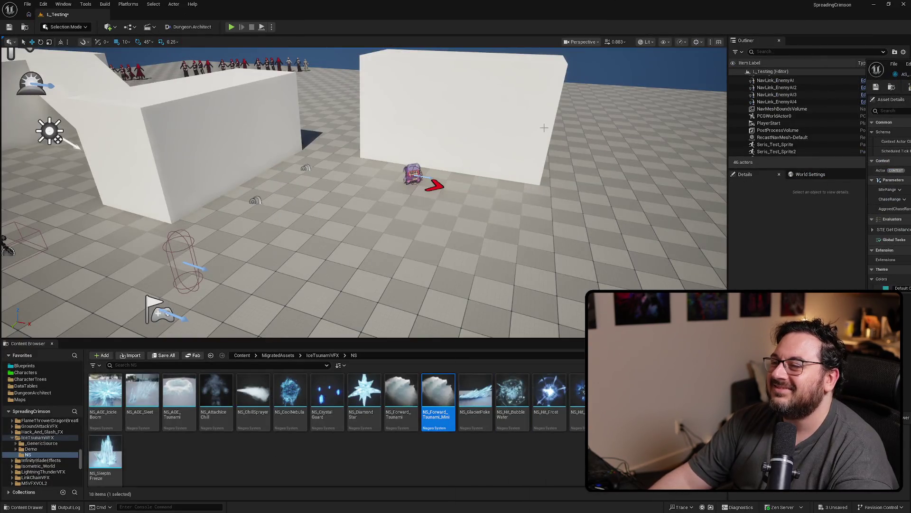
key(ctrl+s)
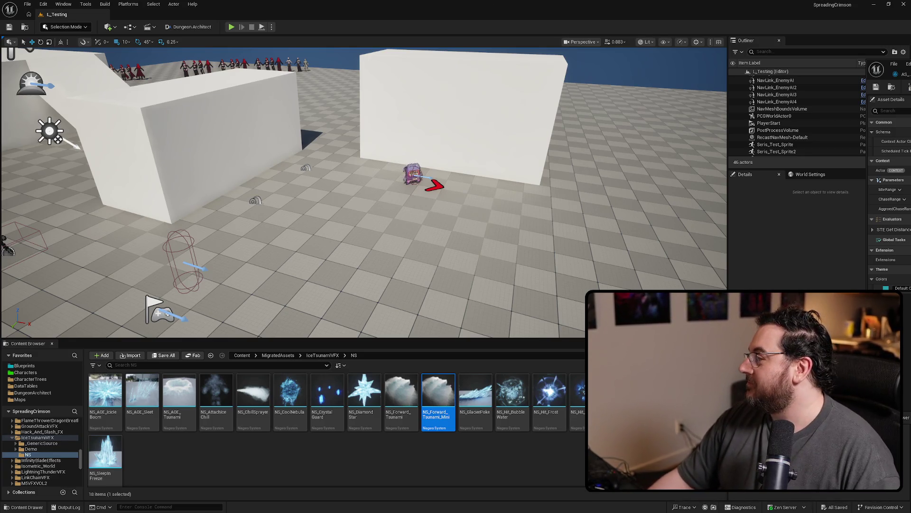
Delete the enemy actor standing by the wall in L_Testing.
key(w)
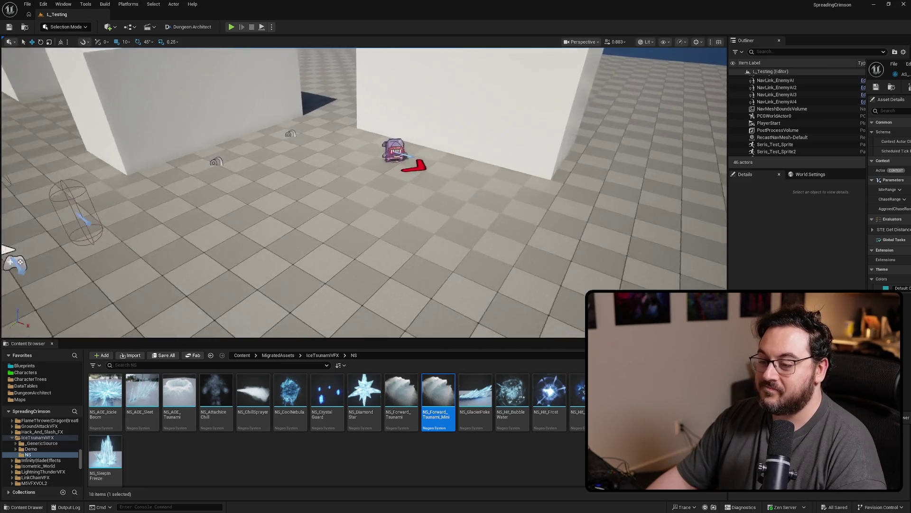
click(395, 151)
key(Delete)
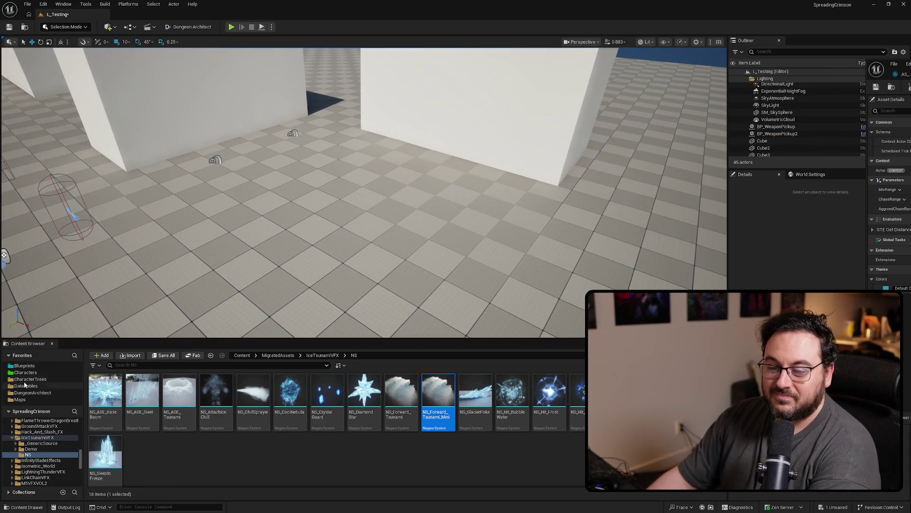
Place a BP_Skeleton from Characters/Enemy/Old_2D/Skeleton by the wall.
click(26, 372)
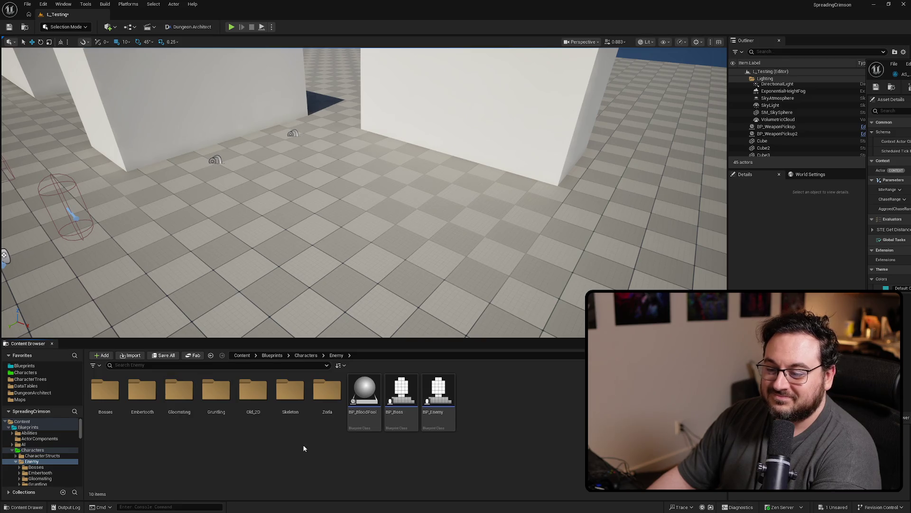
double_click(253, 393)
double_click(253, 393)
mouse_move(216, 394)
mouse_down()
mouse_move(384, 264)
mouse_move(418, 152)
mouse_up()
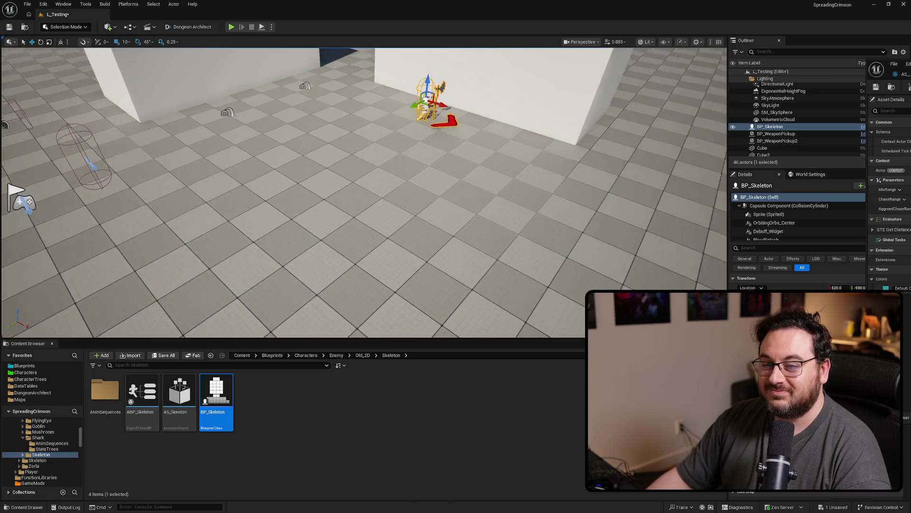
scroll(461, 197, down, 10)
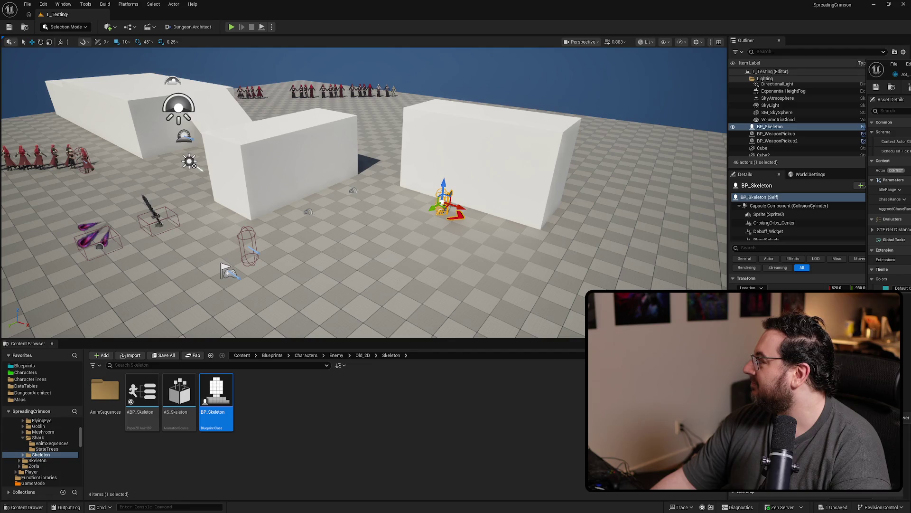
drag(910, 51, 403, 40)
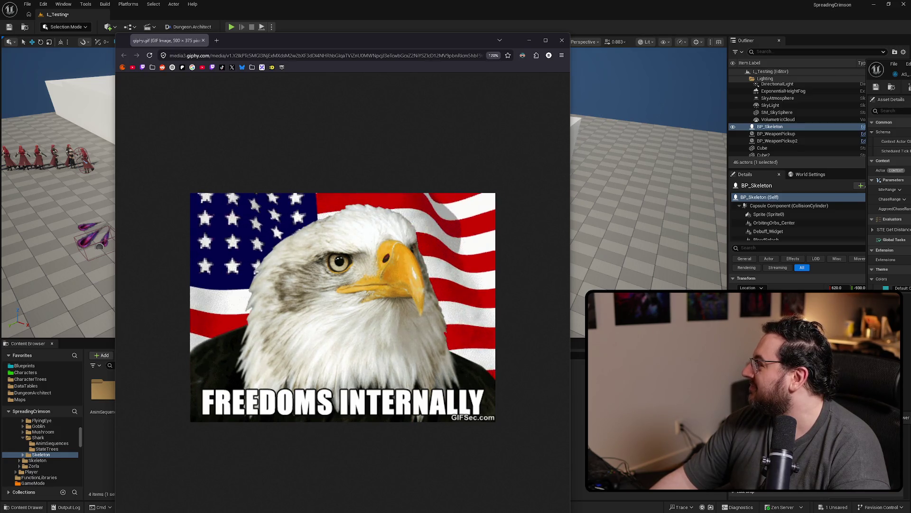
View a second Giphy freedom GIF enlarged, then close the browser window.
drag(329, 69, 269, 43)
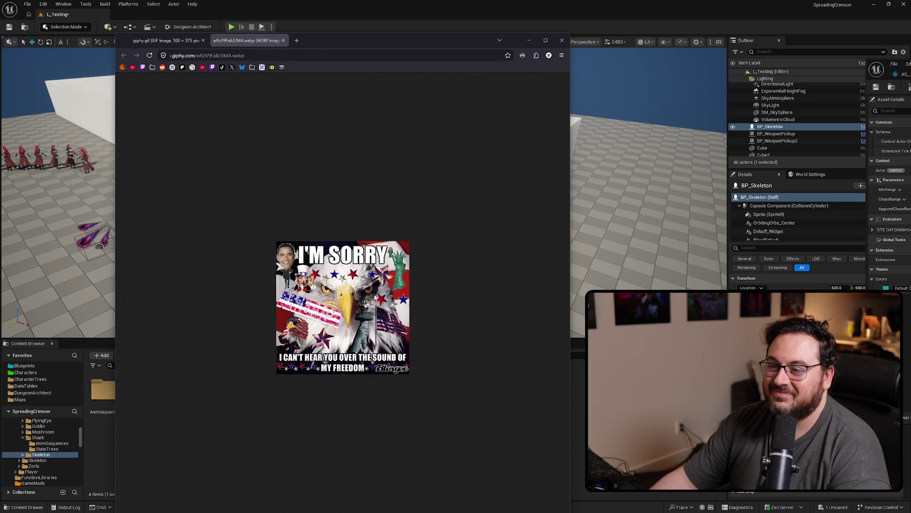
scroll(379, 318, up, 3)
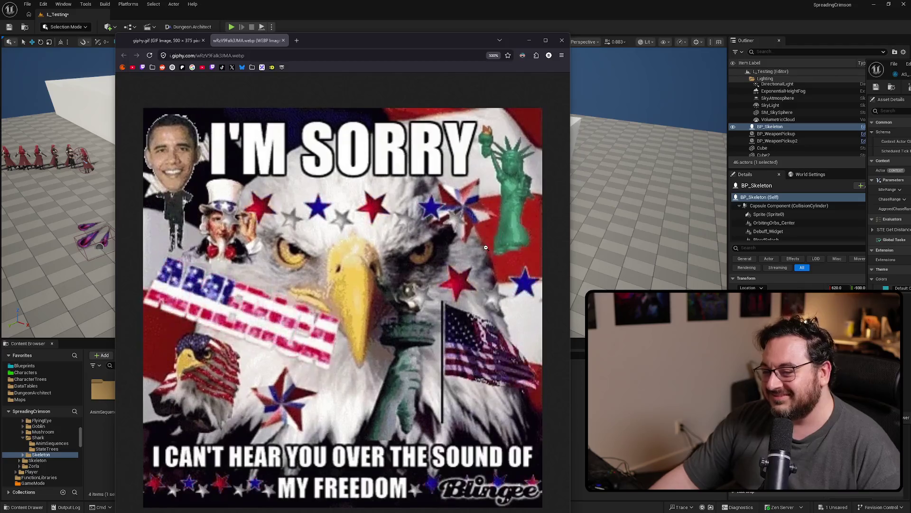
click(562, 41)
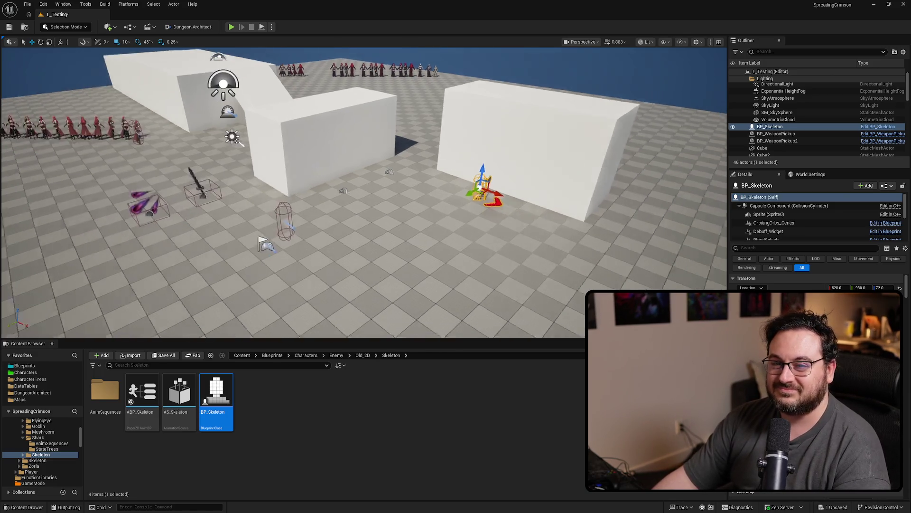
Save the L_Testing map and untick Slow Debuff in the Spreading Crimson task sheet.
key(ctrl+s)
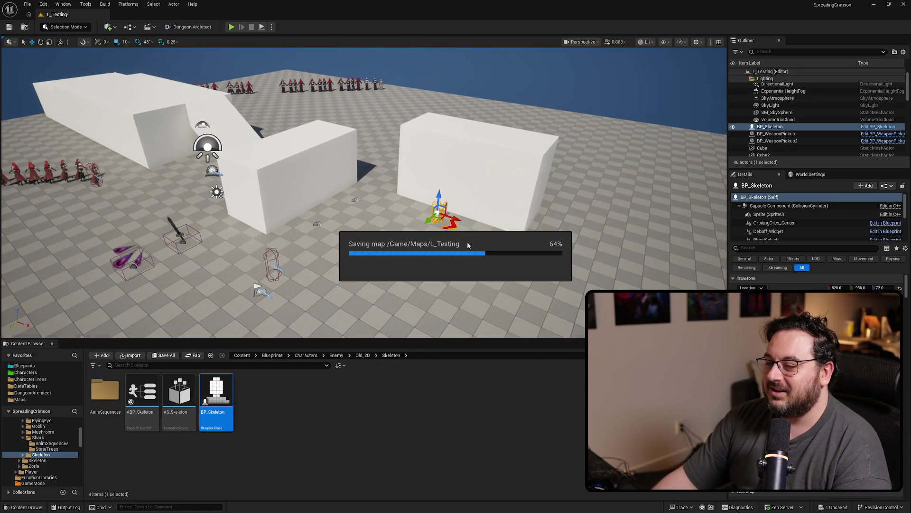
scroll(363, 192, up, 3)
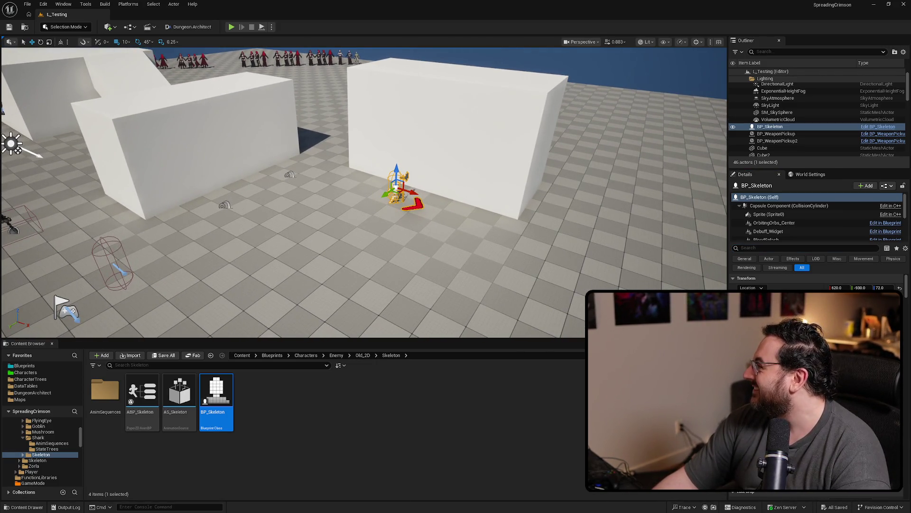
key(alt+Tab)
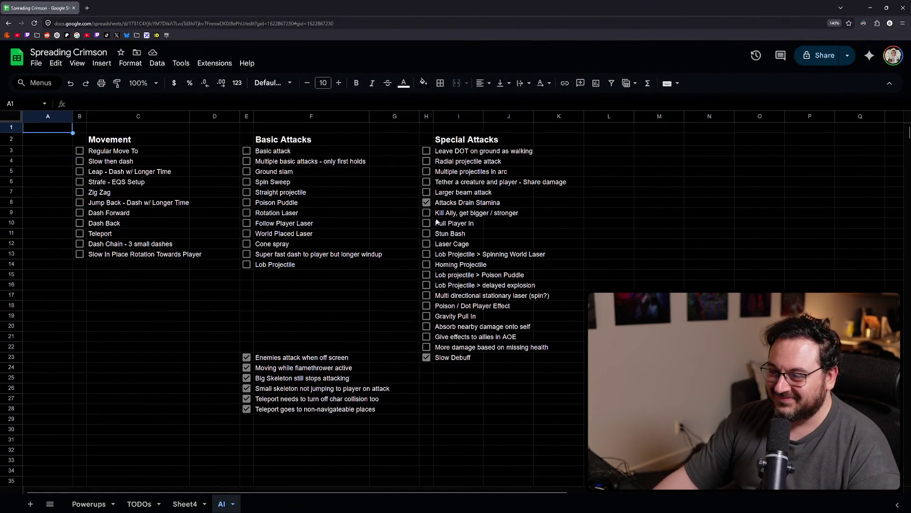
click(427, 204)
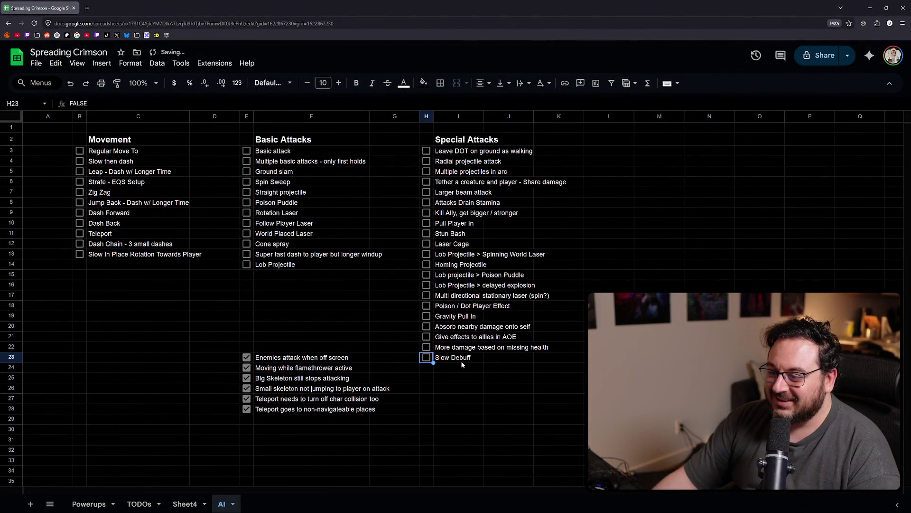
key(alt+Tab)
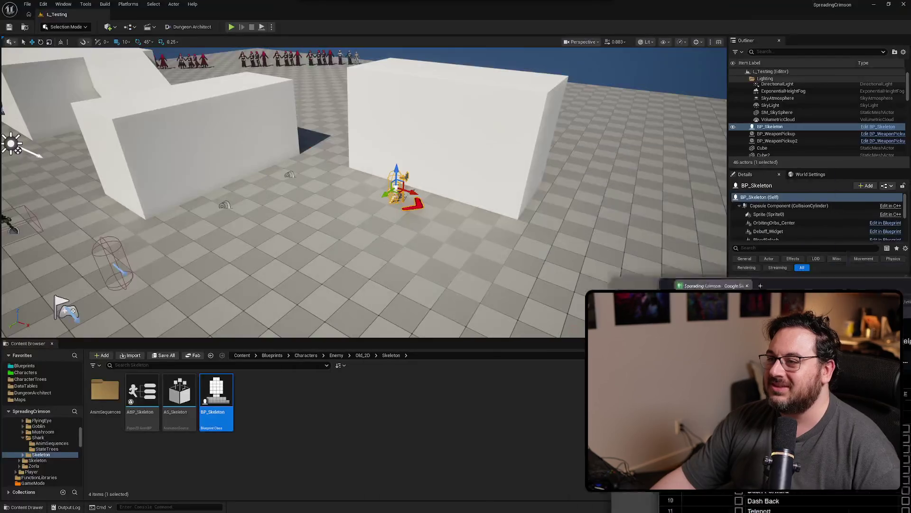
Start Play in Editor and walk around the skeleton to provoke its blast, dodge-rolling toward it.
key(alt+p)
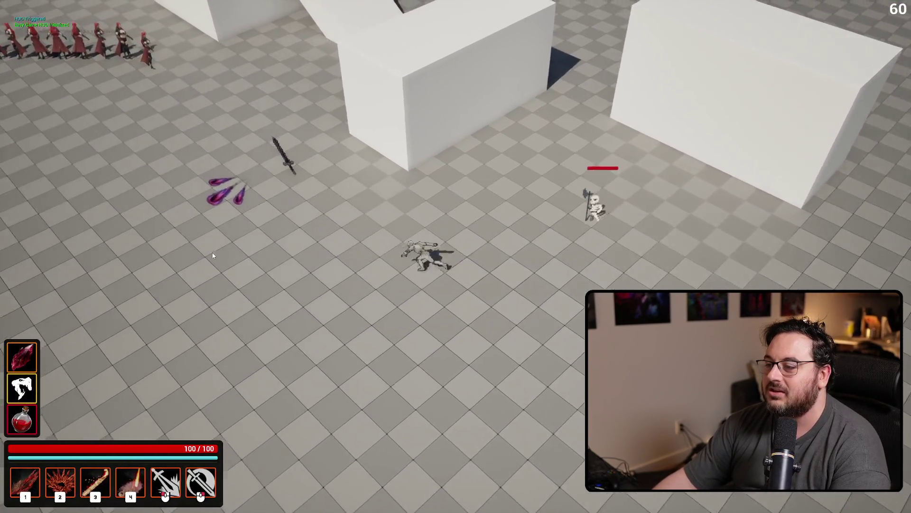
key(s)
key(d)
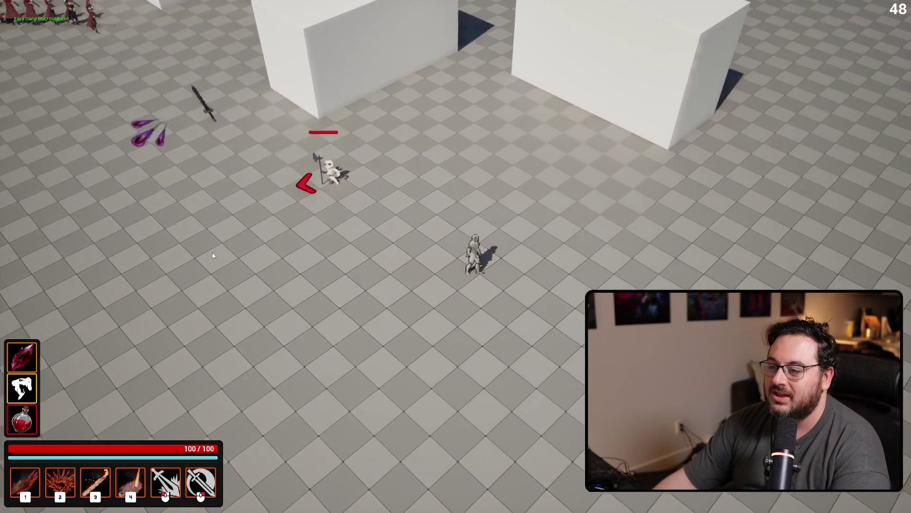
key(2)
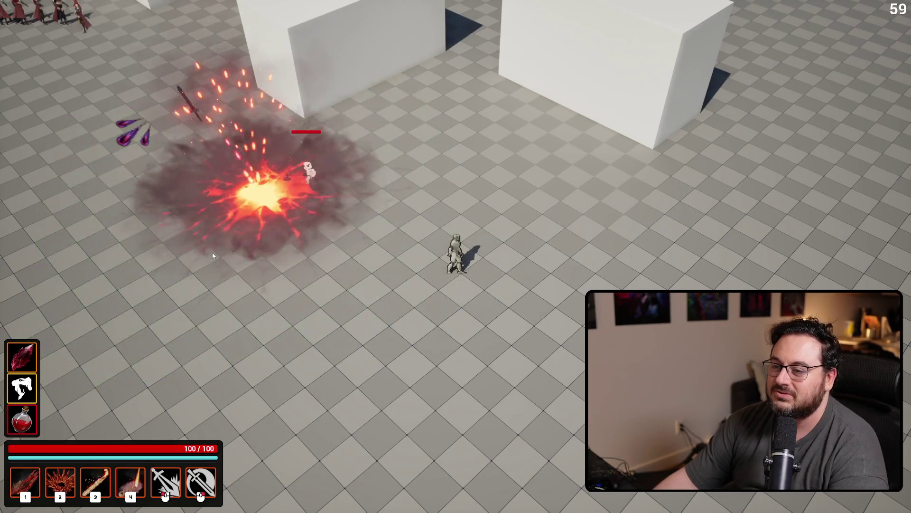
key(w)
key(d)
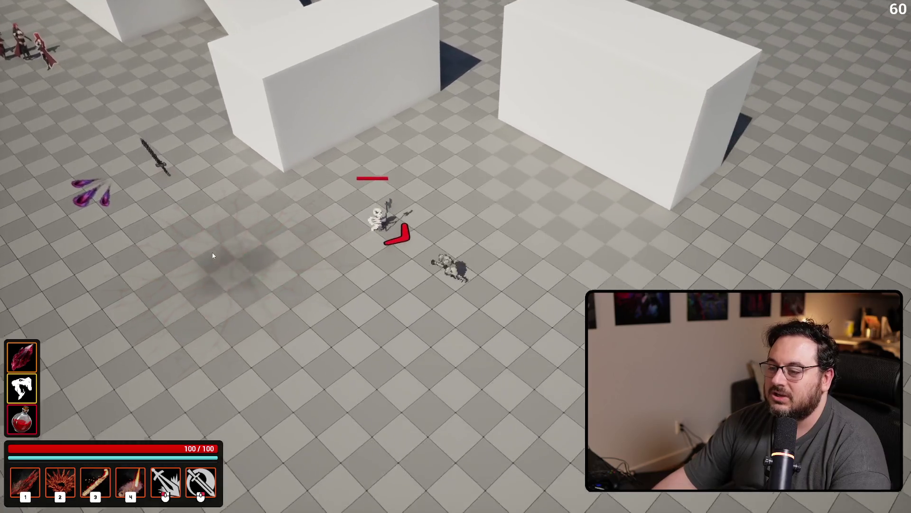
key(s)
key(a)
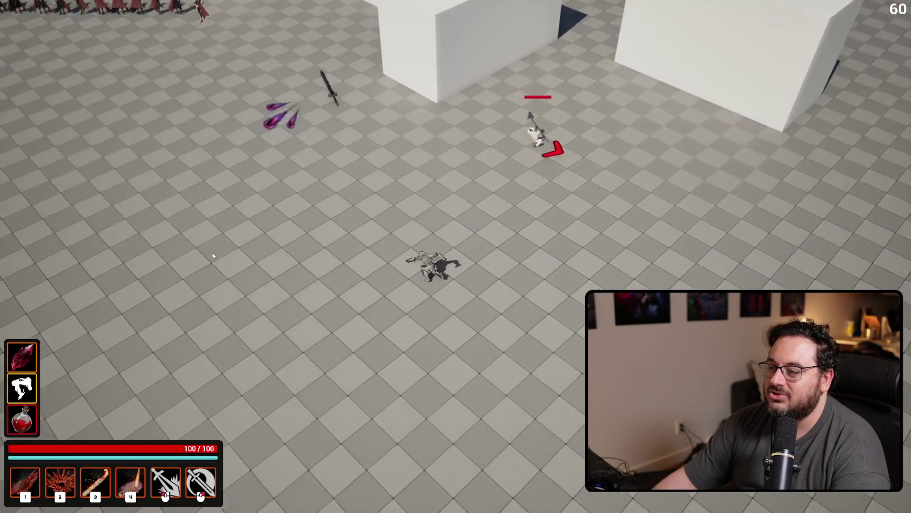
key(2)
key(space)
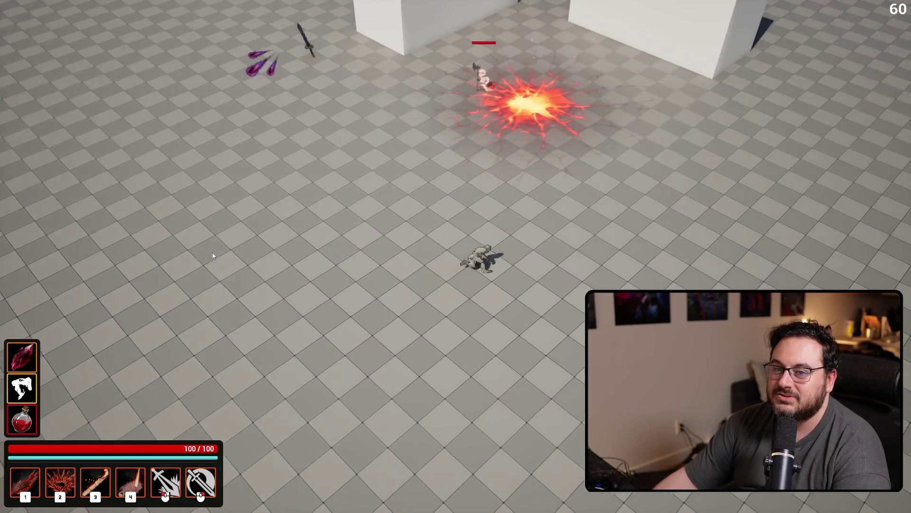
key(w)
key(w)
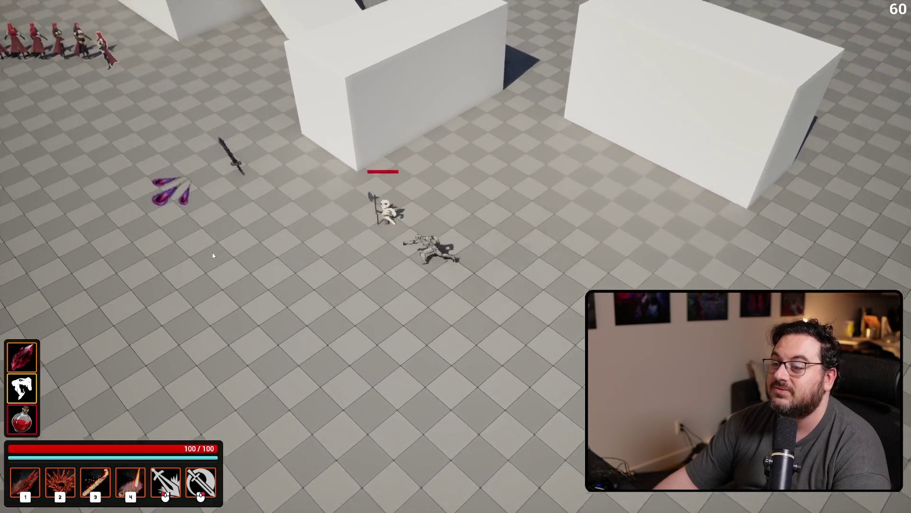
Keep circling the skeleton through its fiery blast attacks, then end the play session.
key(s)
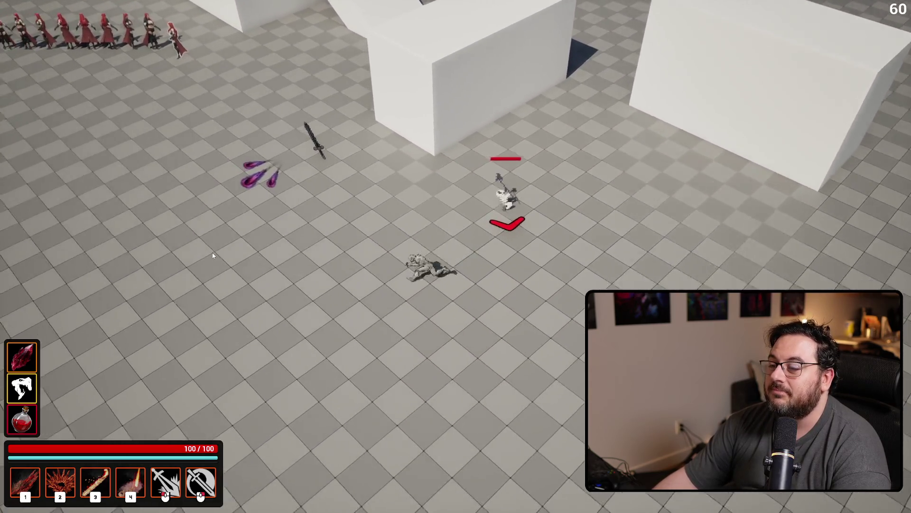
key(d)
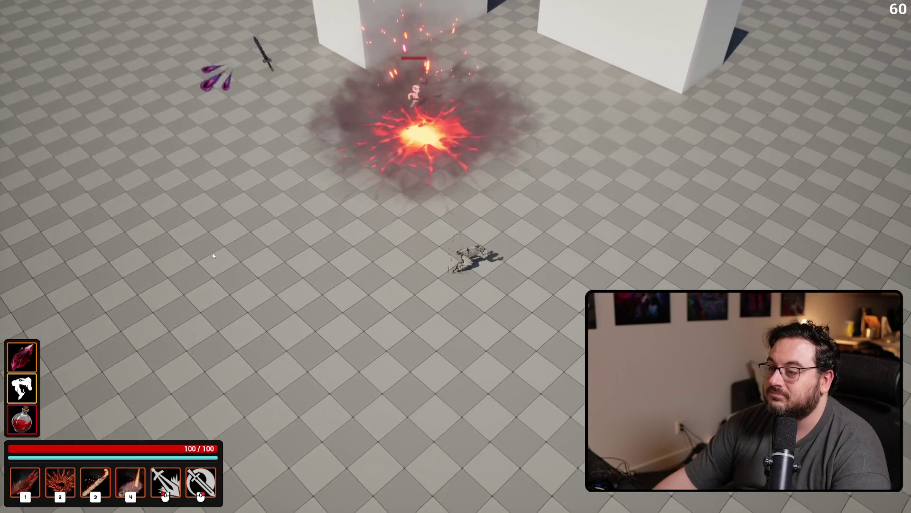
key(w)
key(a)
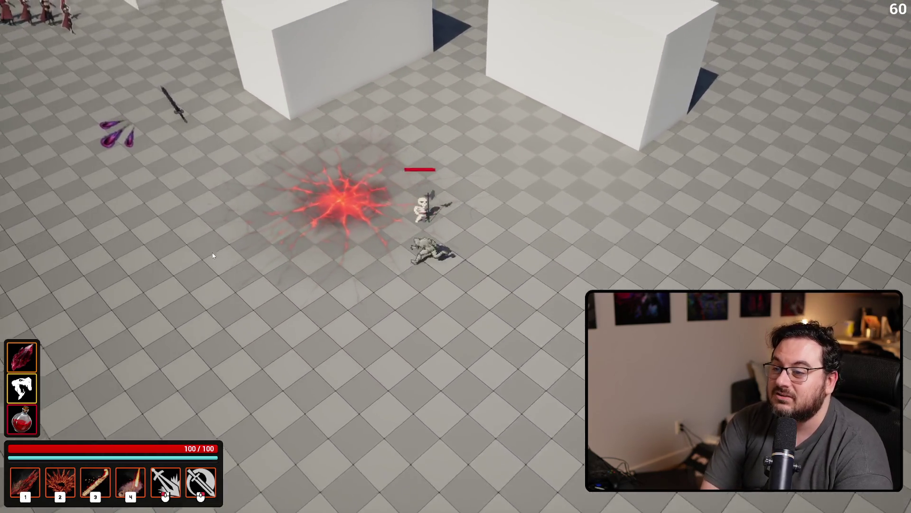
key(d)
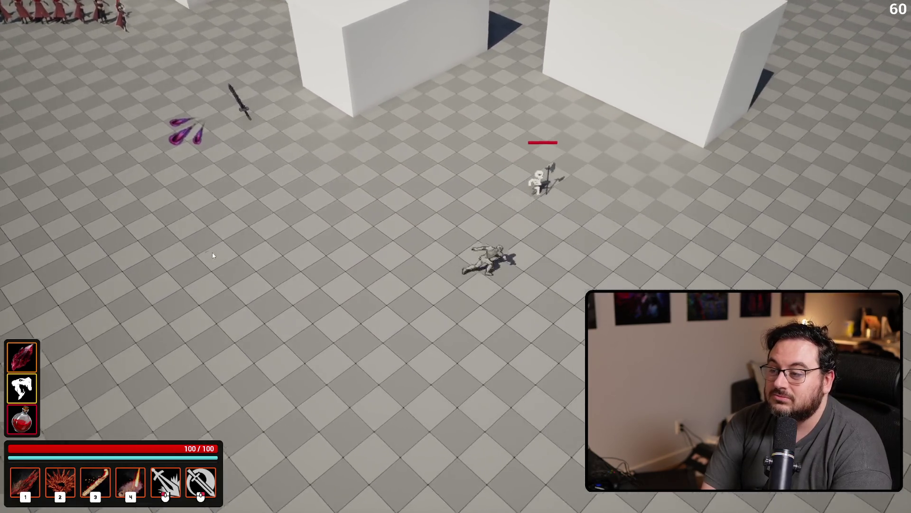
key(a)
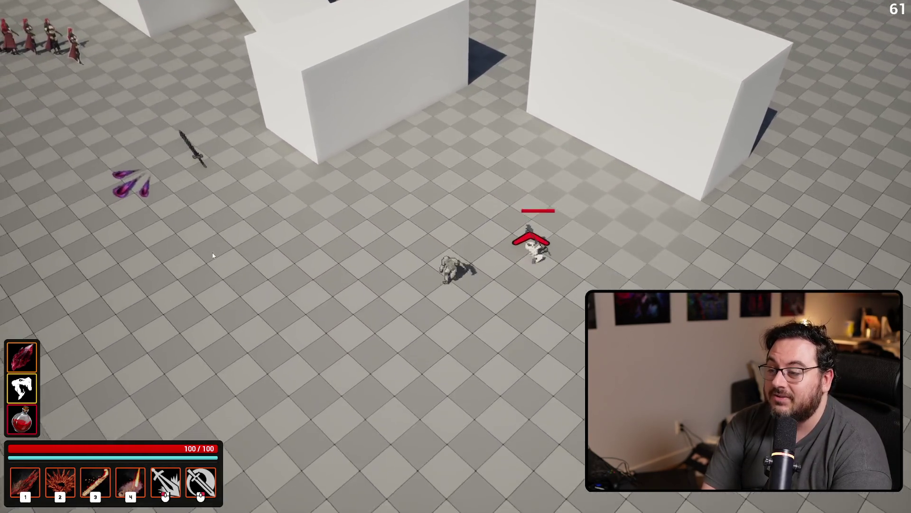
key(2)
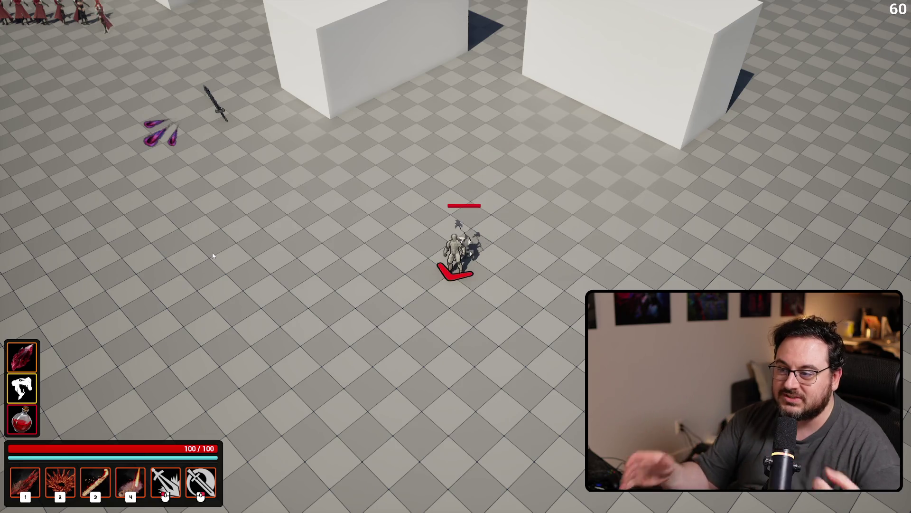
key(2)
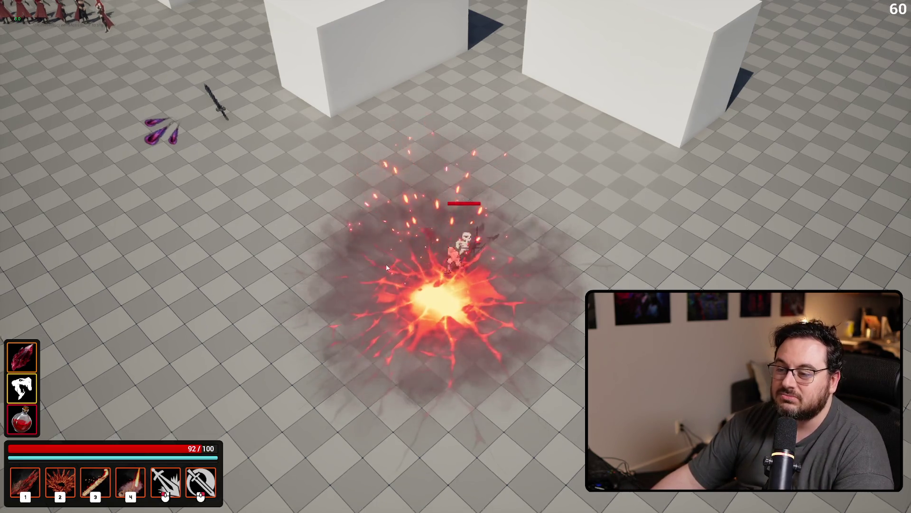
key(a)
key(Escape)
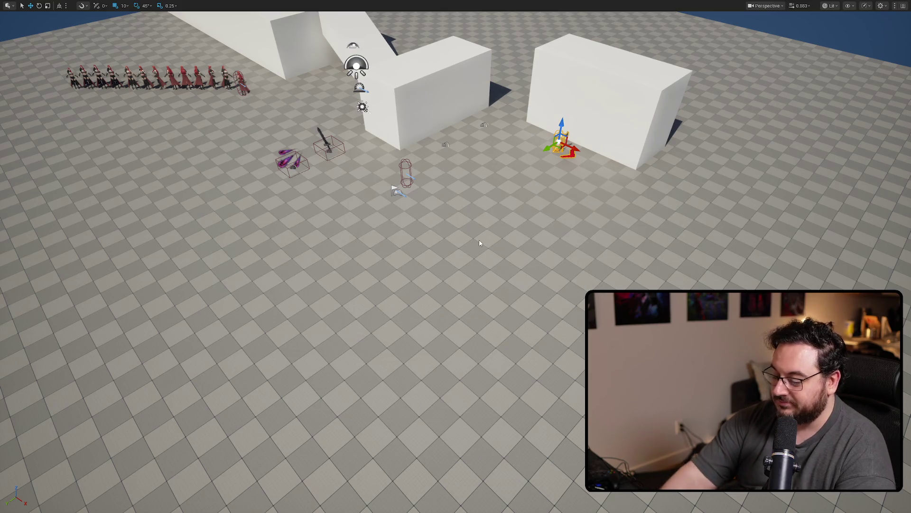
Open AS_Skeleton and load Skeleton_Attack to review its notifies, then minimize the animation editor.
key(F11)
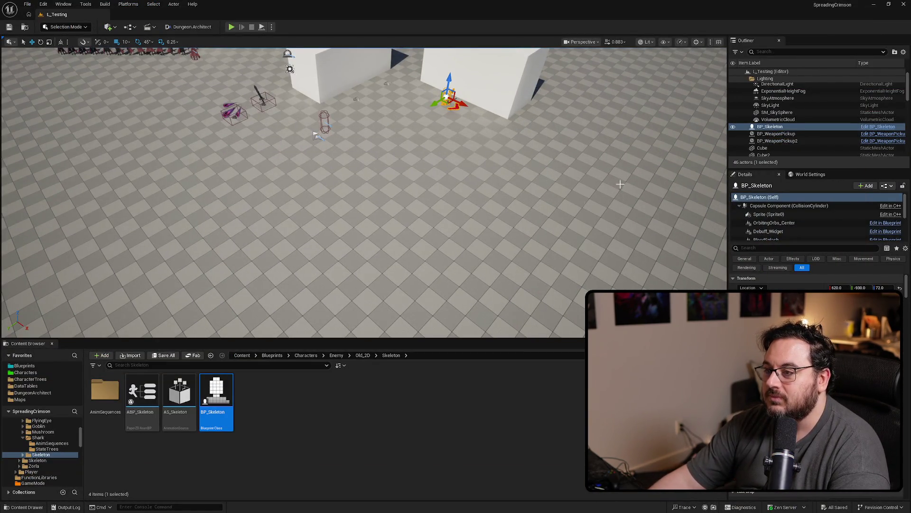
mouse_move(366, 296)
mouse_down()
mouse_move(366, 233)
mouse_move(366, 296)
mouse_up()
click(177, 400)
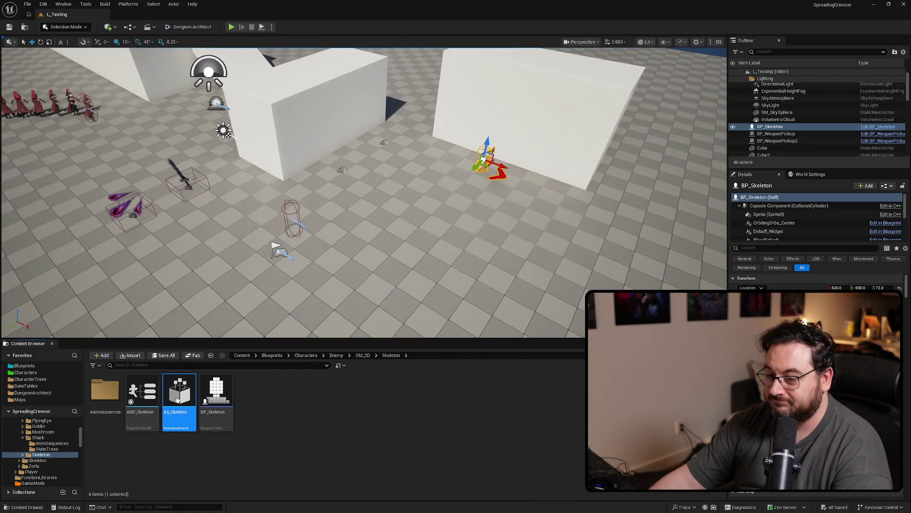
double_click(177, 400)
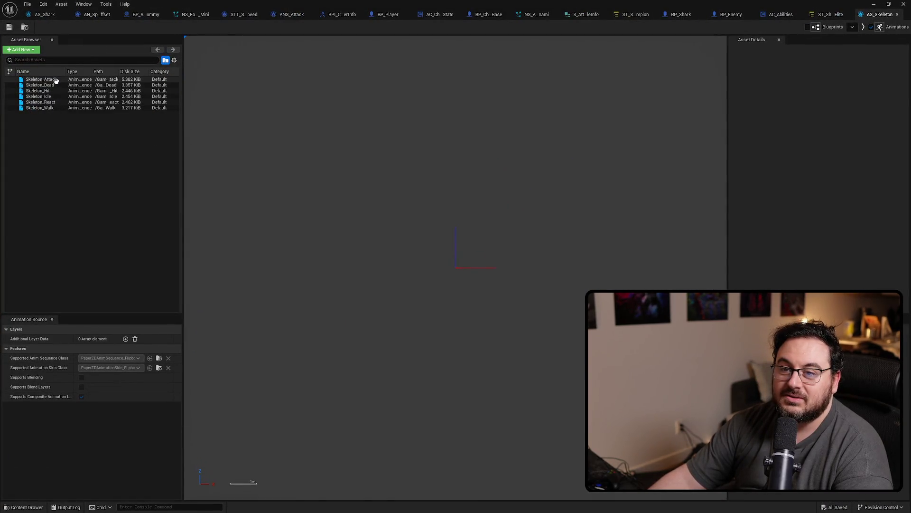
click(55, 79)
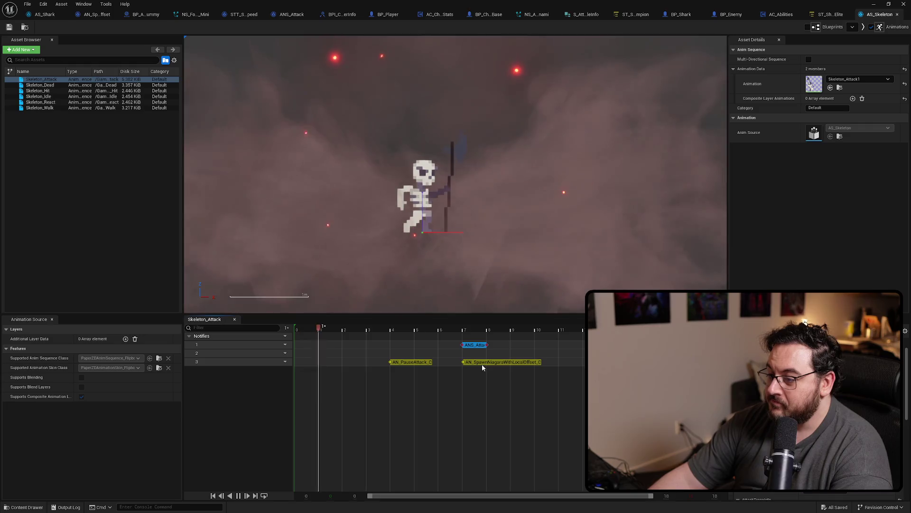
click(874, 4)
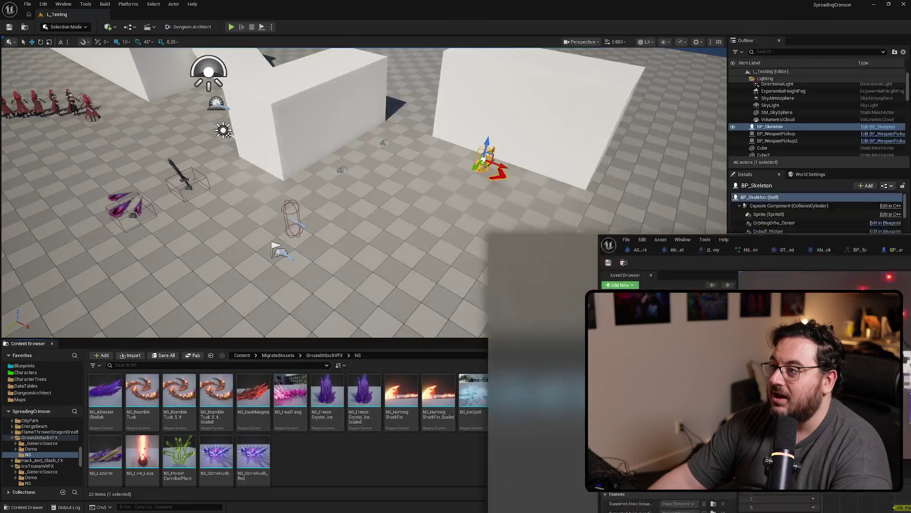
Place NS_AOE_BlazeBlast_SimplifiedExplosion from the AoeVFX NS folder on the floor near the level centre.
scroll(364, 190, down, 5)
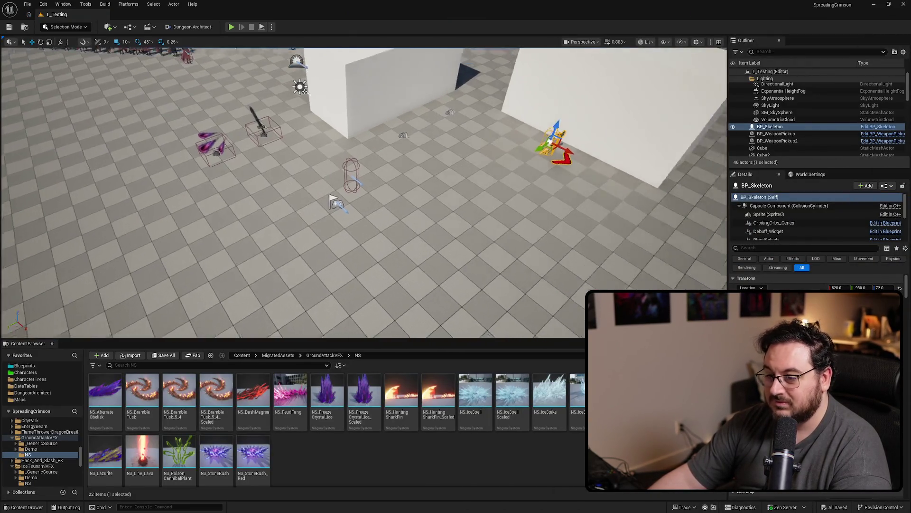
click(325, 356)
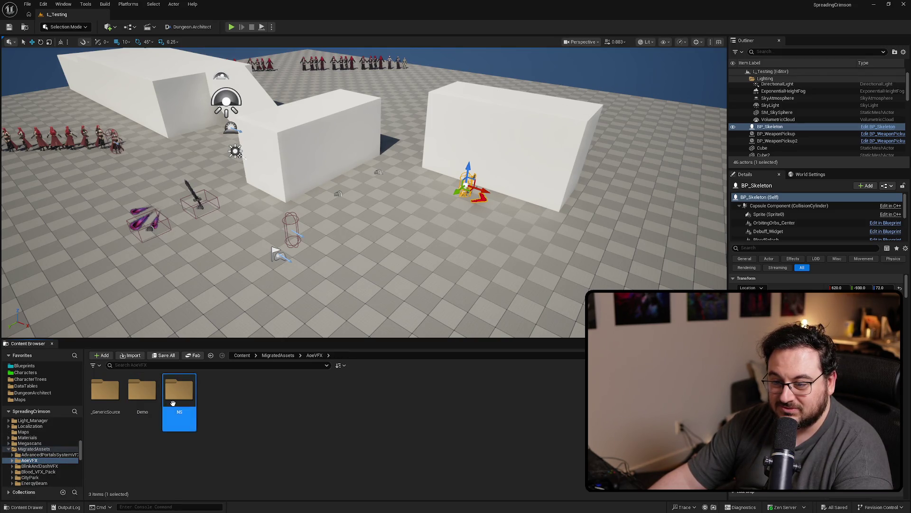
double_click(179, 391)
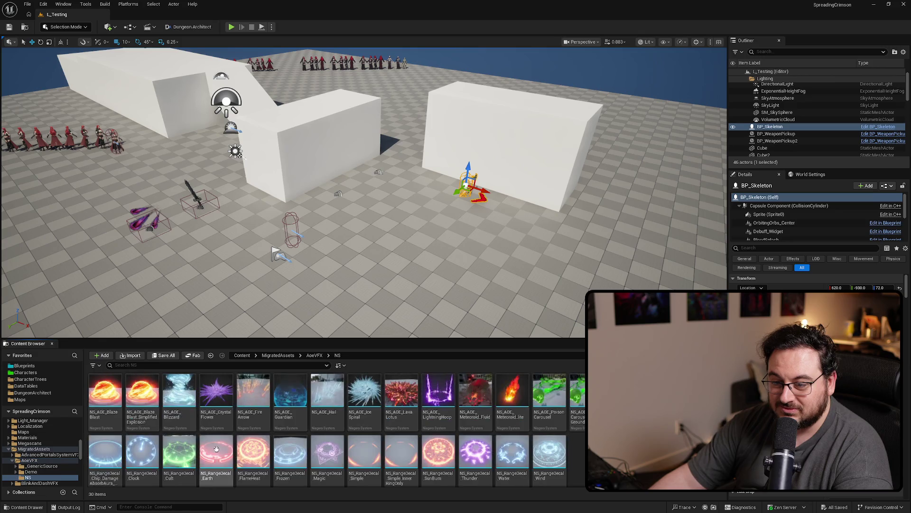
click(140, 413)
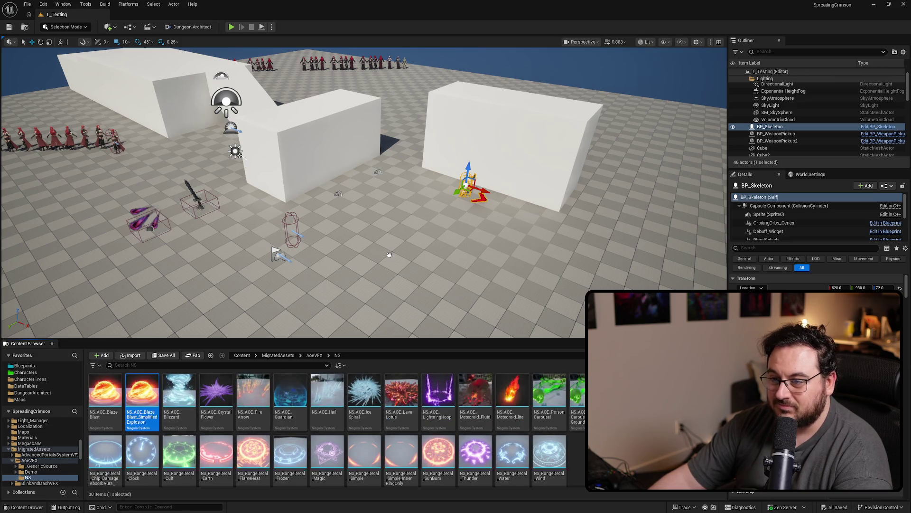
drag(393, 257, 391, 264)
drag(492, 263, 500, 255)
scroll(816, 280, down, 5)
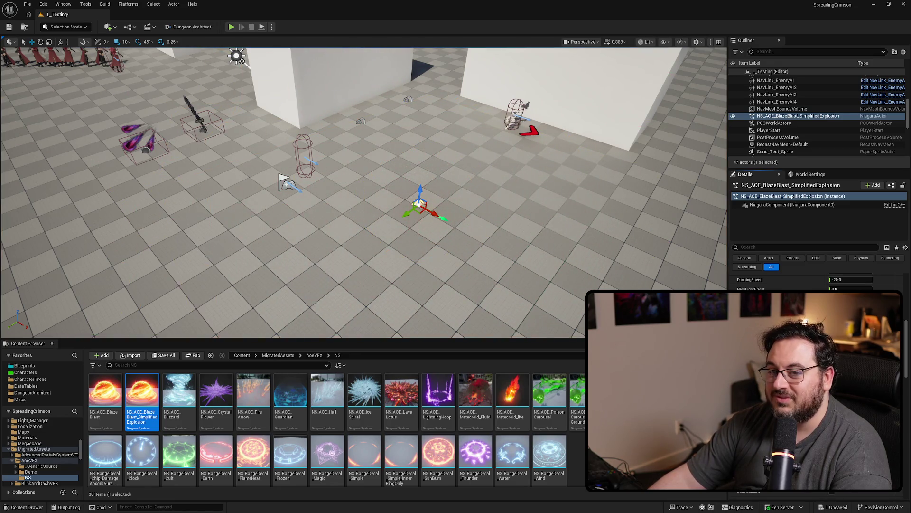
Replace the simplified explosion with NS_AOE_BlazeBlast and orbit around it to preview its flames and dome.
drag(470, 241, 570, 274)
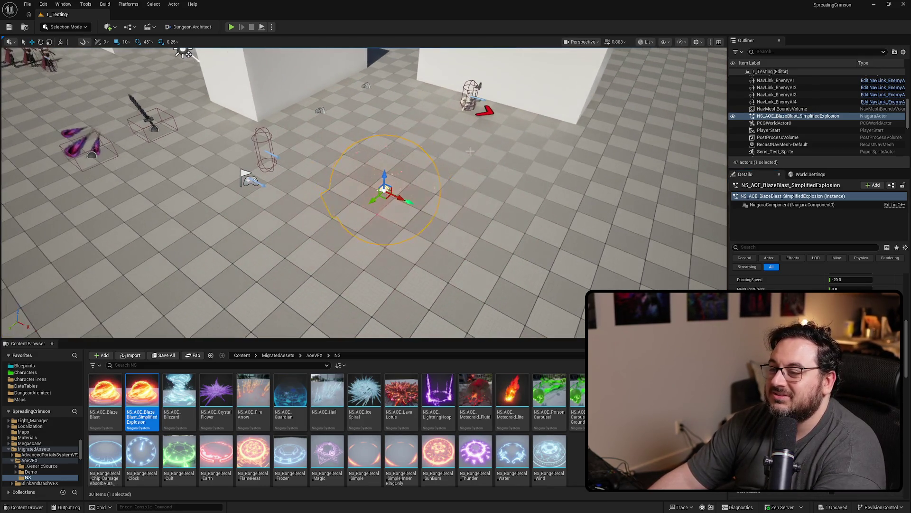
key(Delete)
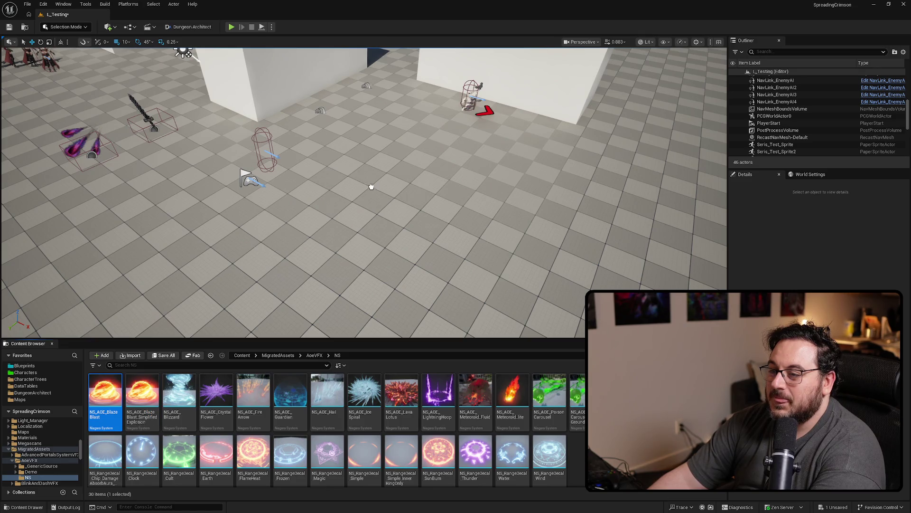
key(ctrl+z)
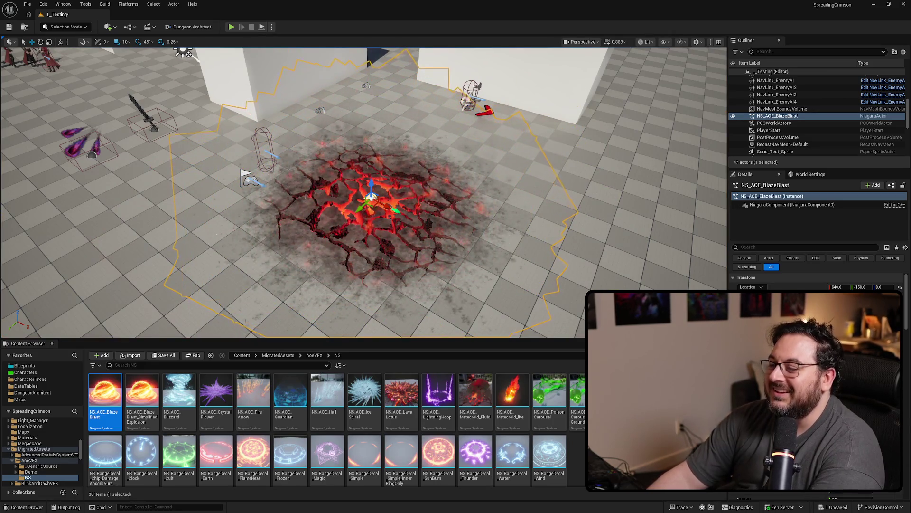
drag(378, 214, 429, 205)
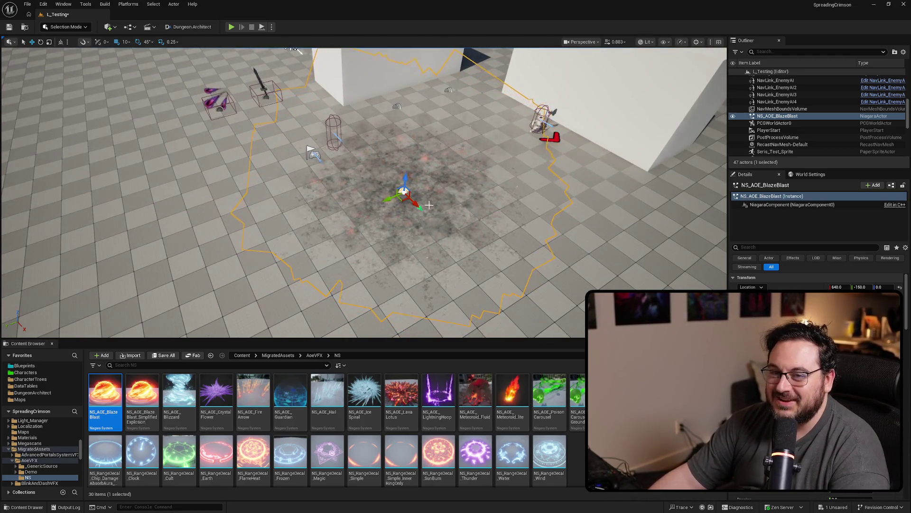
scroll(816, 280, down, 5)
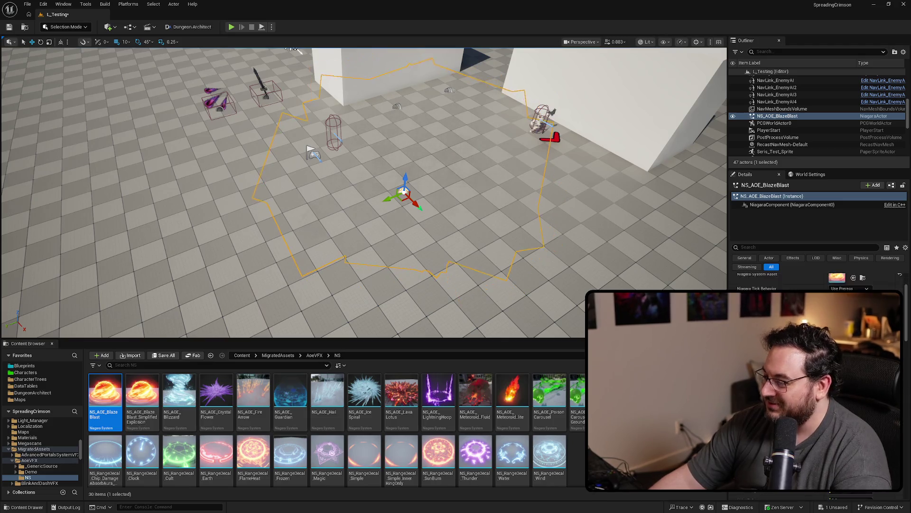
scroll(816, 280, up, 5)
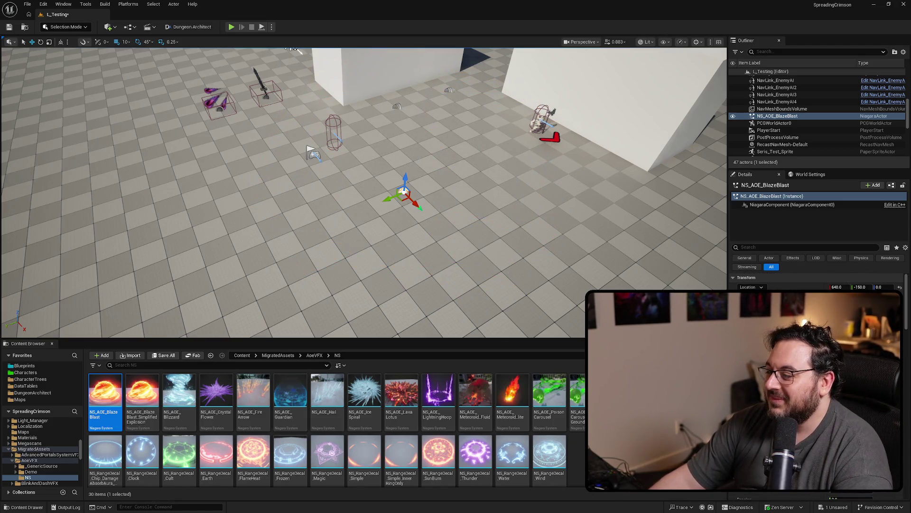
scroll(816, 280, down, 5)
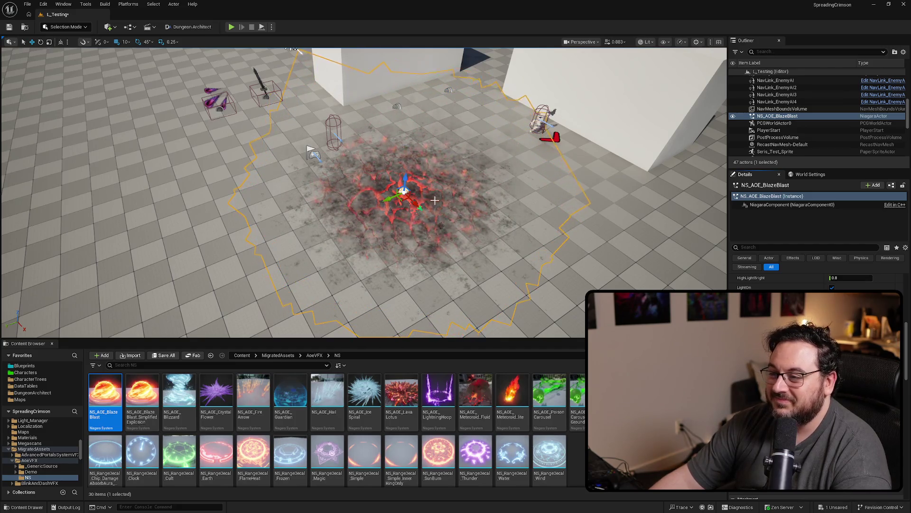
mouse_move(414, 181)
mouse_down()
mouse_move(409, 195)
mouse_move(418, 221)
mouse_up()
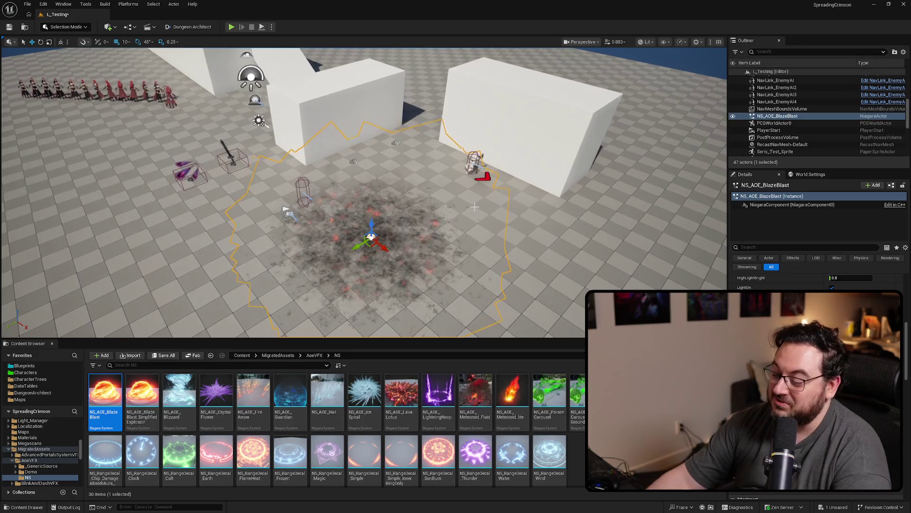
key(F11)
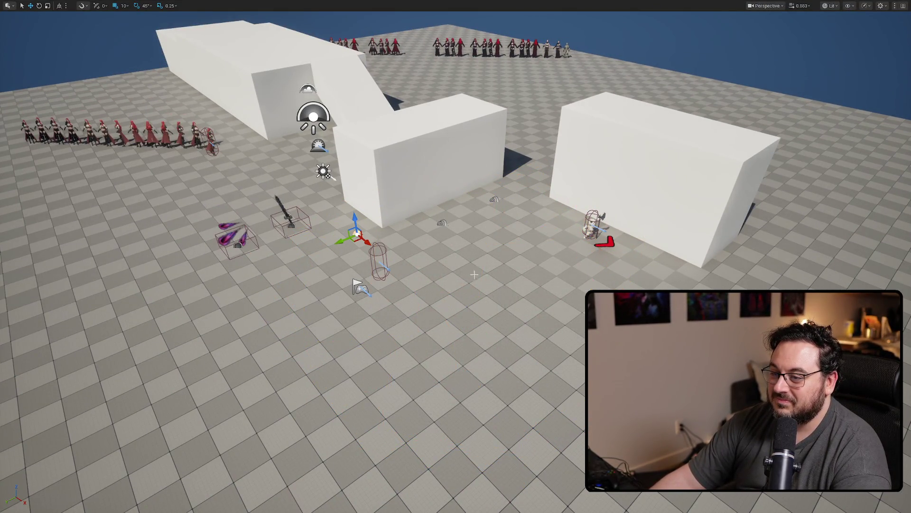
Play in Editor with Alt+P, walk the player around the skeleton to trigger BlazeBlast attacks, then stop.
key(alt+p)
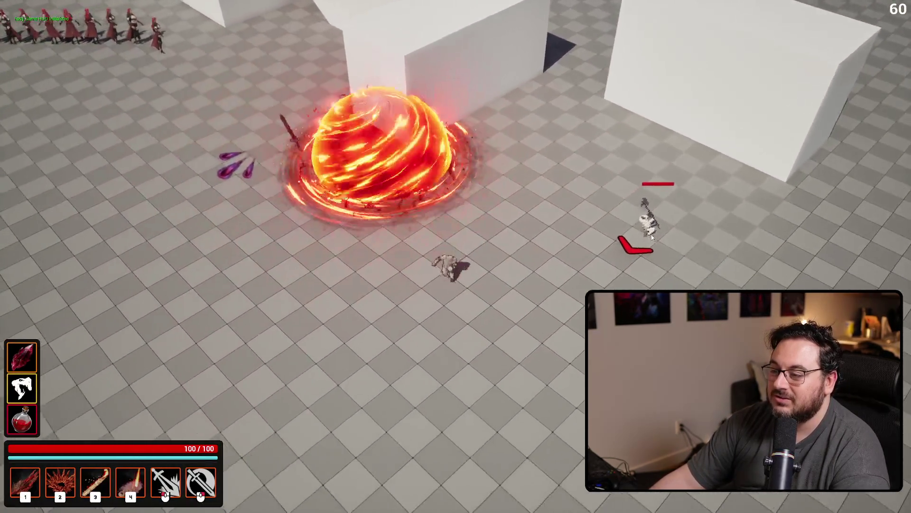
key(4)
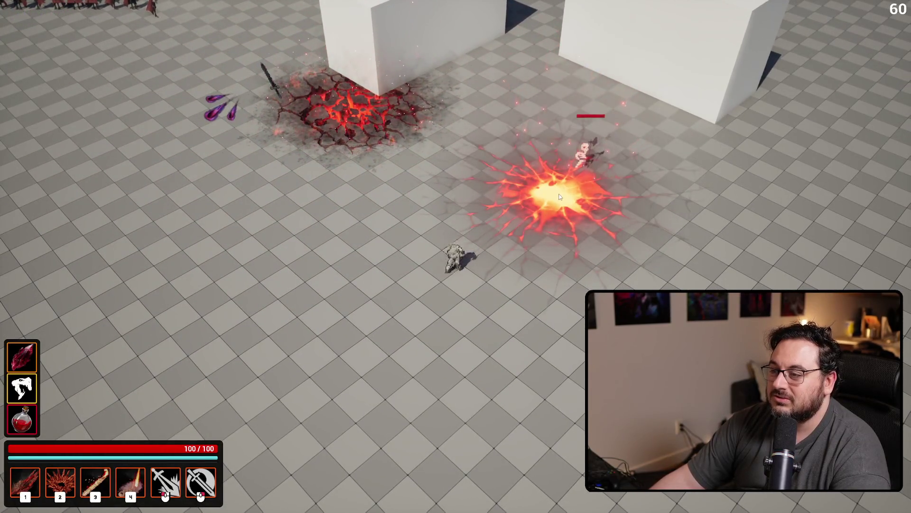
key(w)
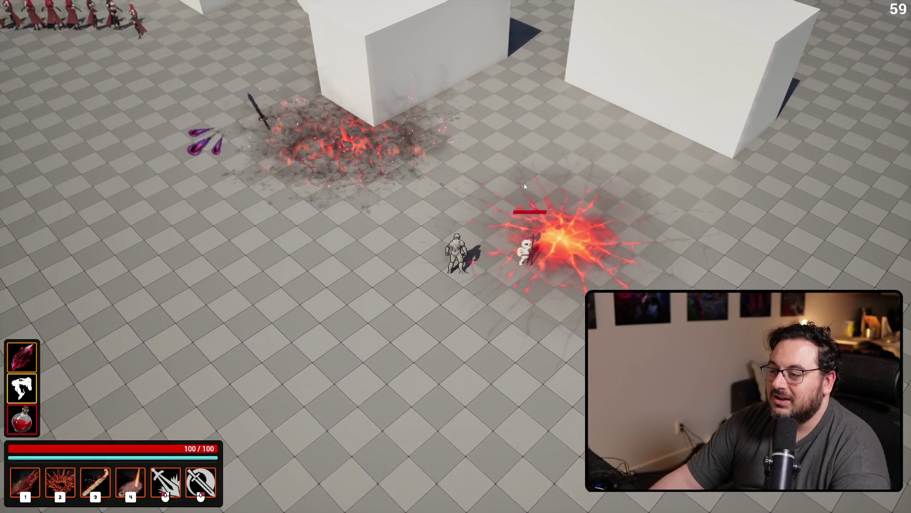
key(s)
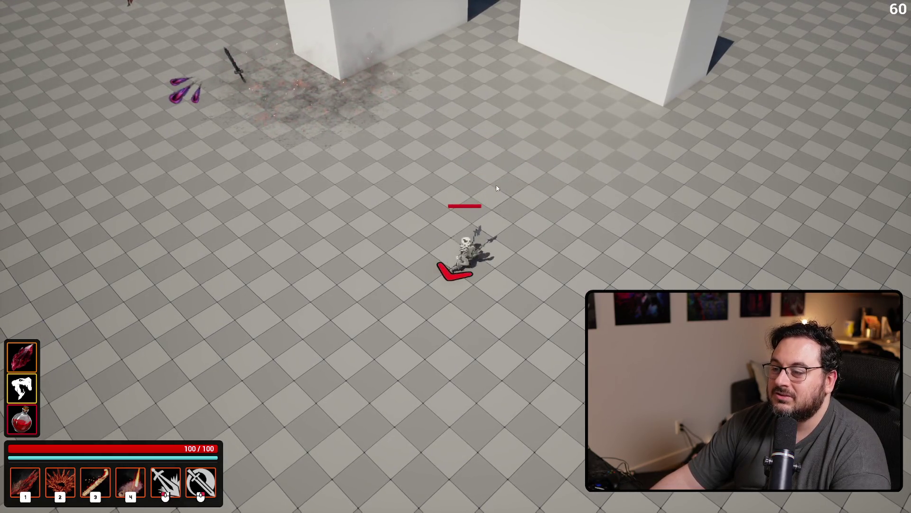
key(s)
key(4)
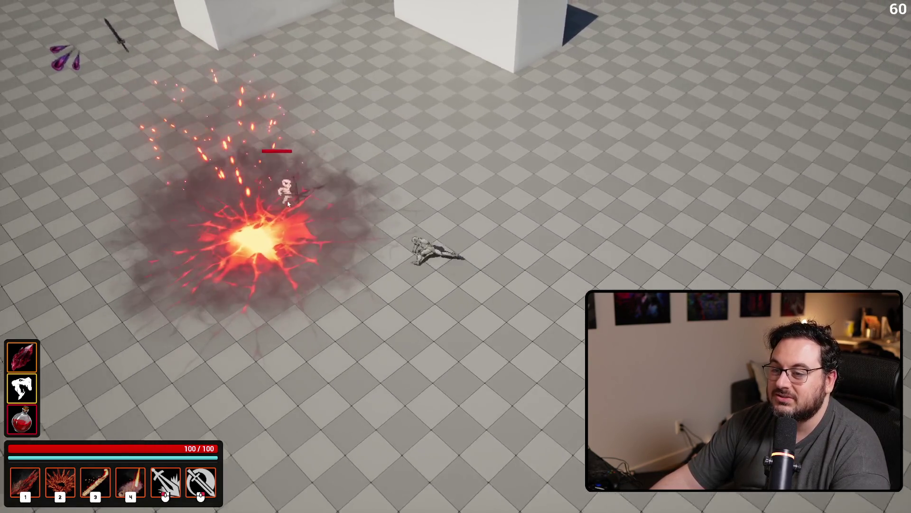
key(Escape)
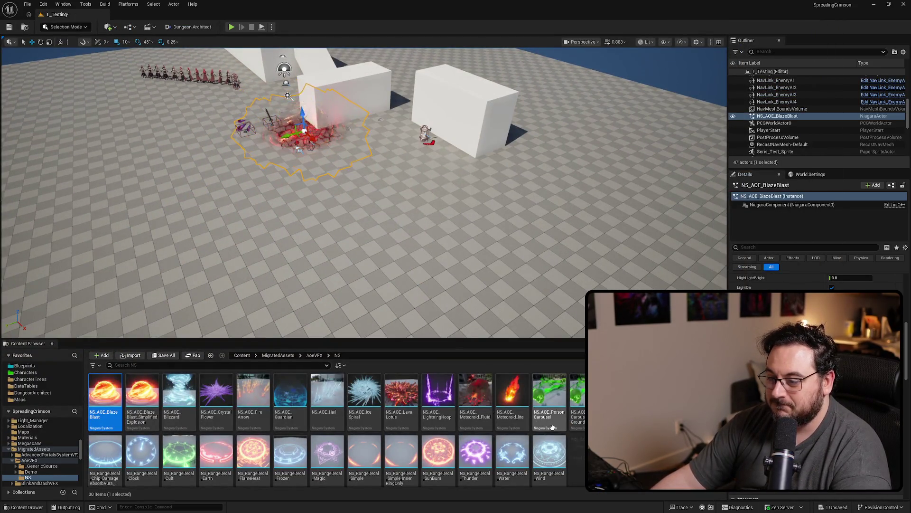
Place NS_AOE_Meteoroid_lite in the level, preview it up close, then delete it.
scroll(364, 192, down, 3)
mouse_move(364, 193)
mouse_down()
mouse_move(364, 218)
mouse_move(364, 180)
mouse_move(363, 190)
mouse_up()
click(498, 403)
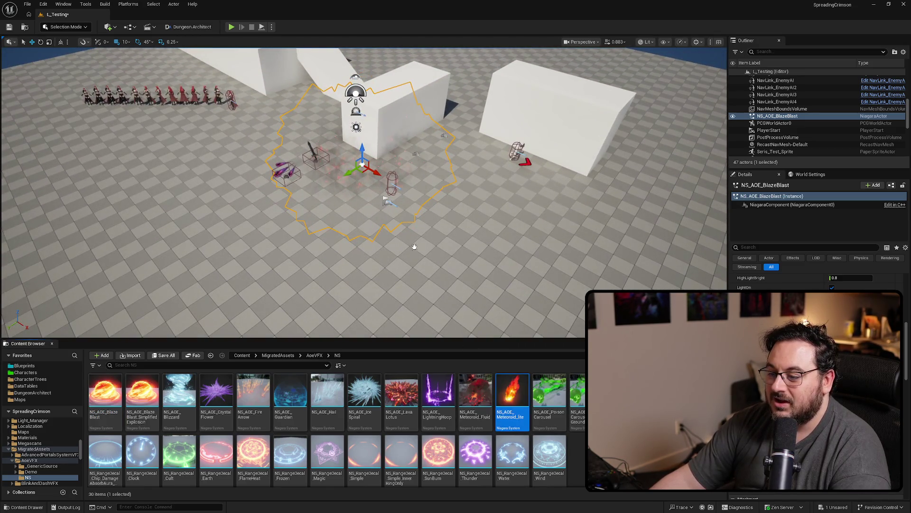
drag(409, 244, 411, 247)
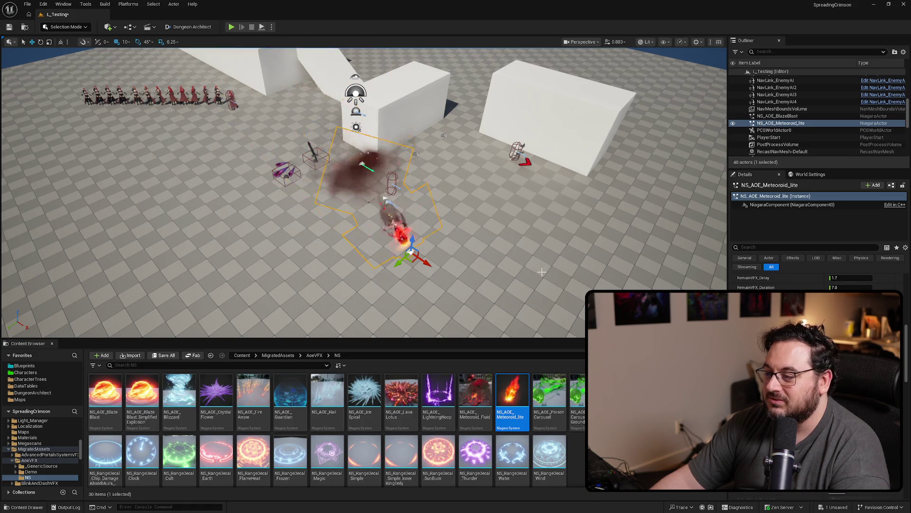
mouse_move(478, 264)
mouse_down()
mouse_move(478, 235)
mouse_move(478, 259)
mouse_up()
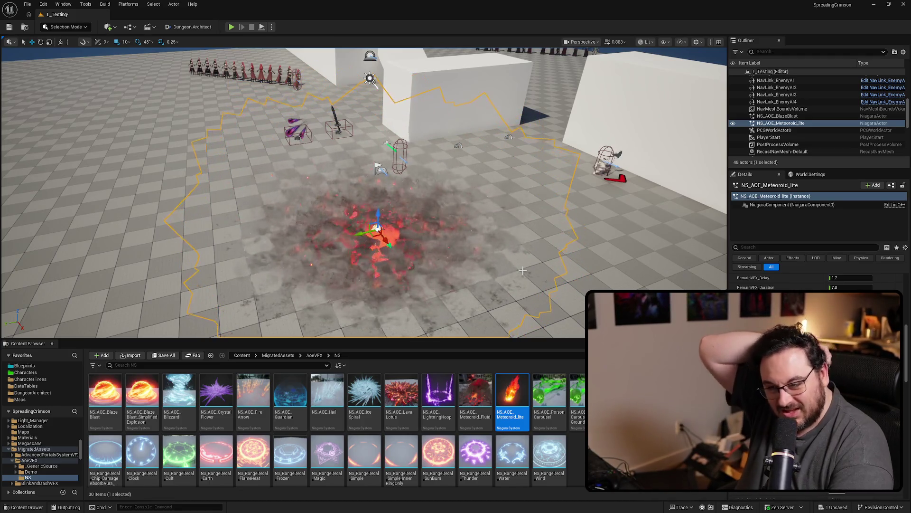
drag(523, 271, 522, 278)
key(Delete)
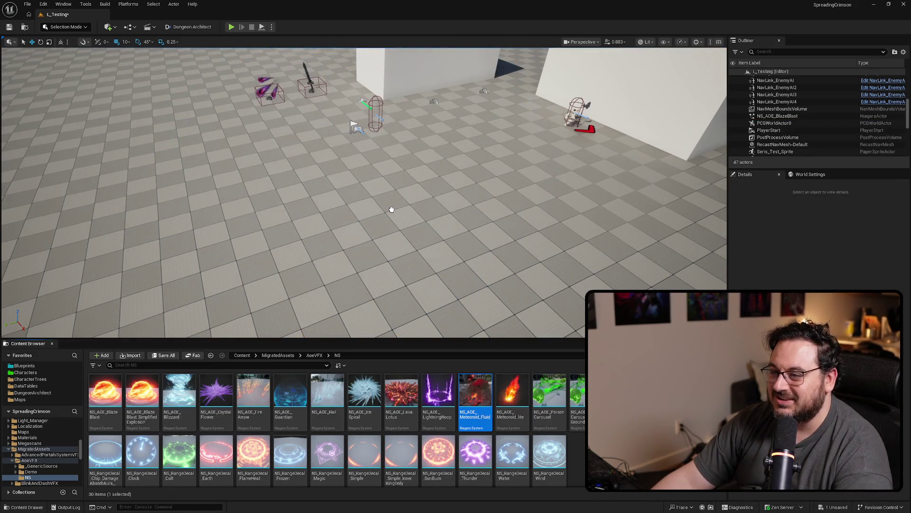
Try NS_AOE_Meteoroid_Fluid in the level, delete it, and go back to the GroundAttackVFX folder.
drag(392, 209, 402, 216)
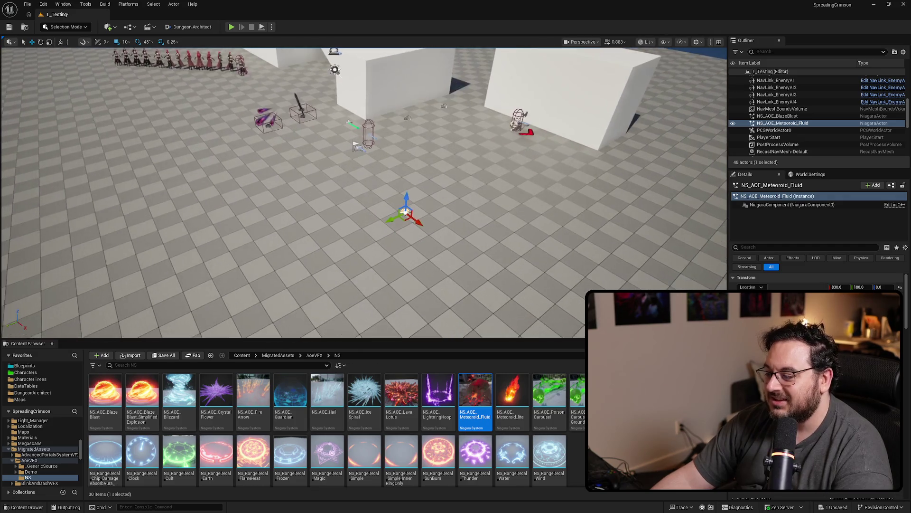
key(Delete)
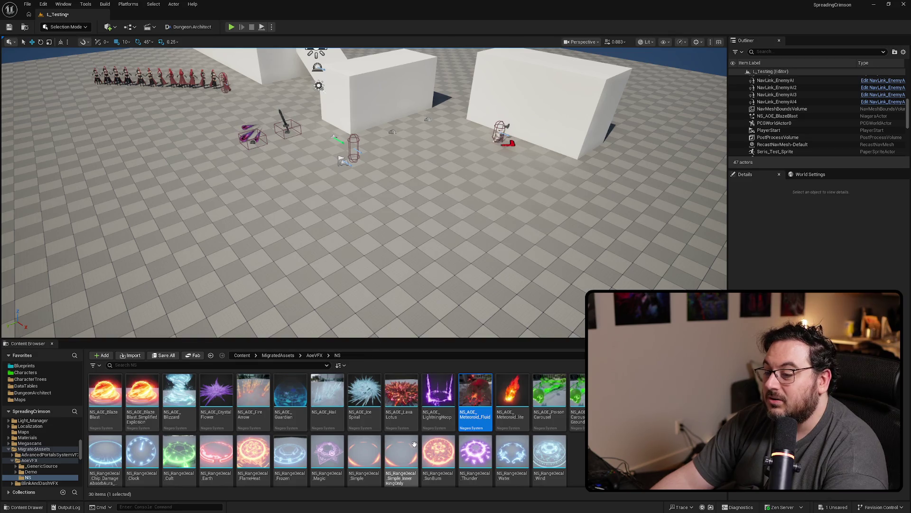
key(alt+Left)
key(alt+Left)
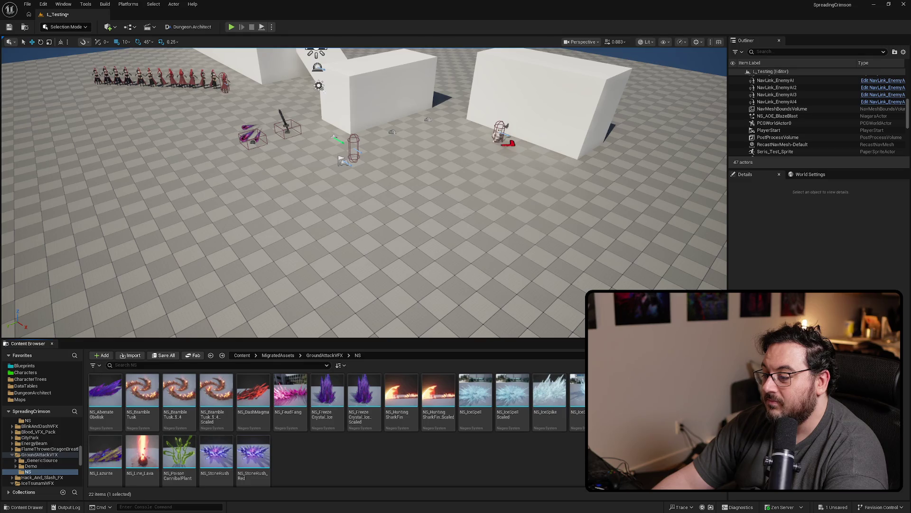
Undo and redo the deletion so NS_LavaBurst_Scaled stays removed from the level.
key(ctrl+z)
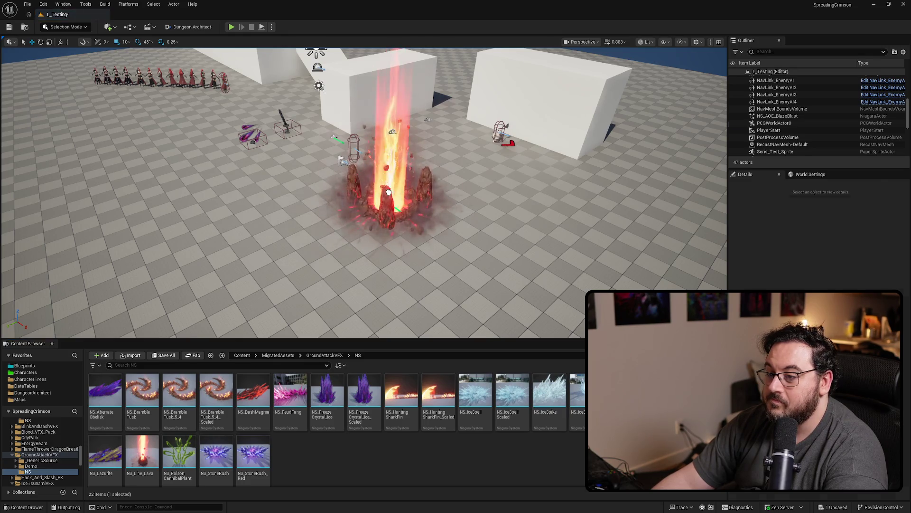
key(f)
key(Delete)
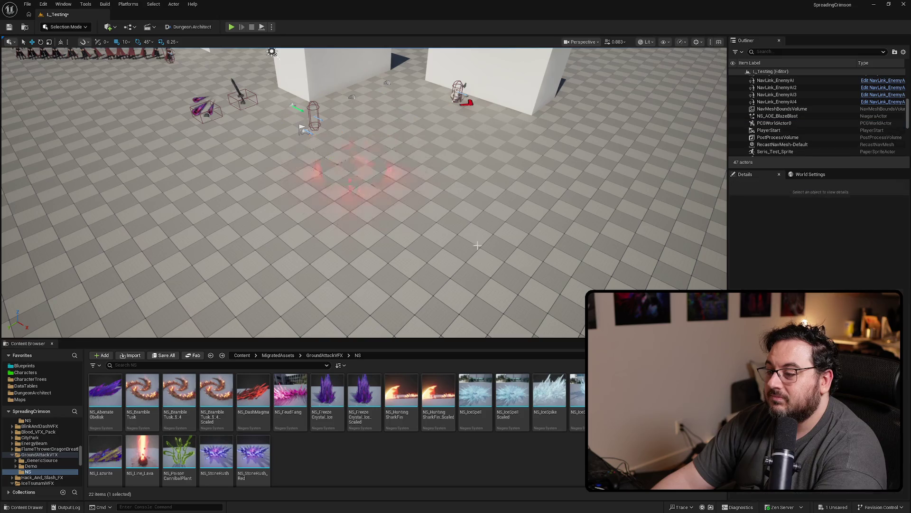
Browse the Content Browser to the MigratedAssets/AoeVFX/NS folder.
key(alt+Left)
key(alt+Right)
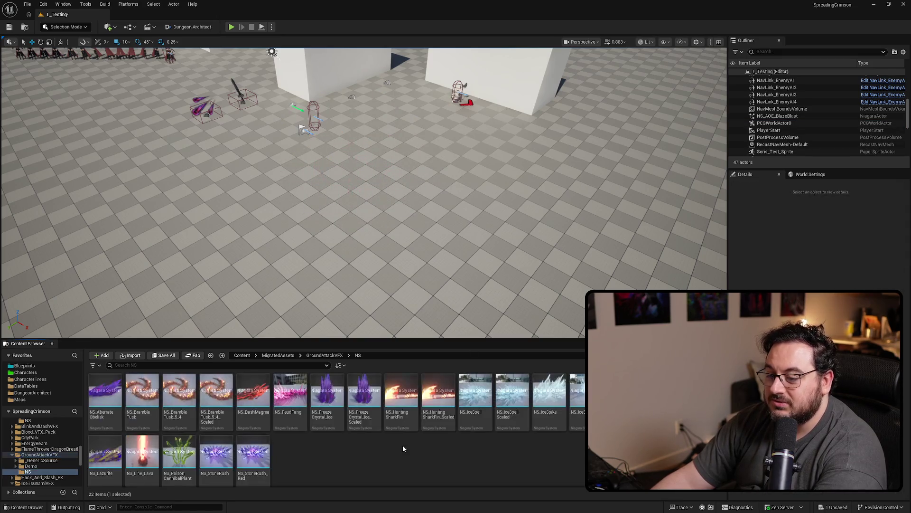
key(alt+Left)
key(alt+Left)
key(alt+Left)
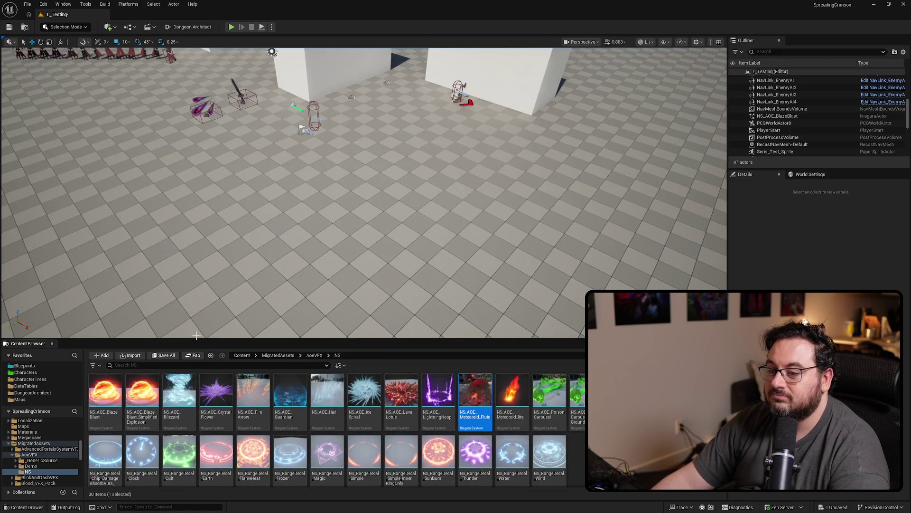
Select and frame the NS_AOE_BlazeBlast actor, then scroll through its Details while it plays.
scroll(459, 90, up, 5)
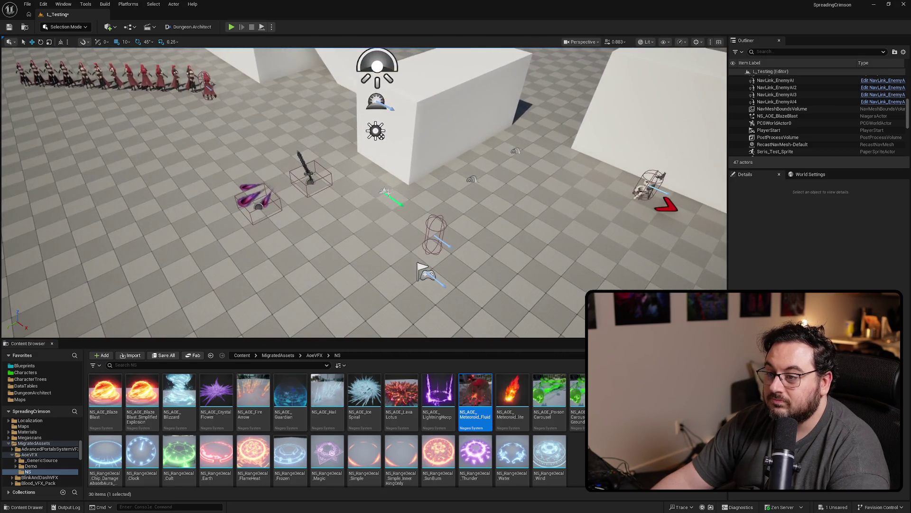
click(385, 192)
key(f)
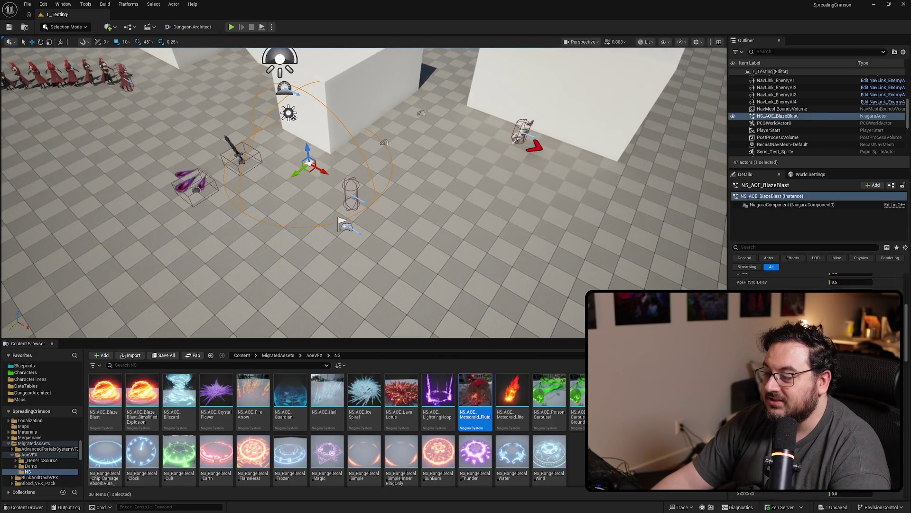
scroll(816, 380, down, 3)
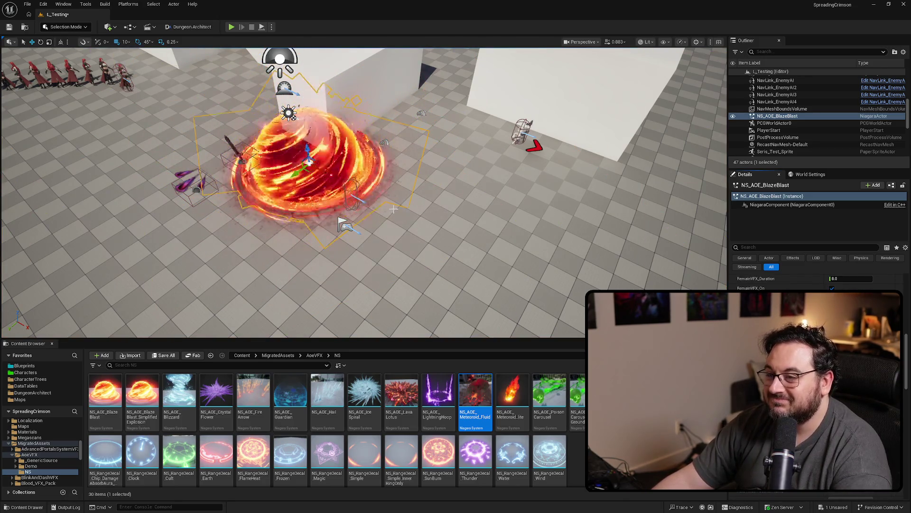
scroll(817, 380, up, 2)
scroll(817, 380, up, 1)
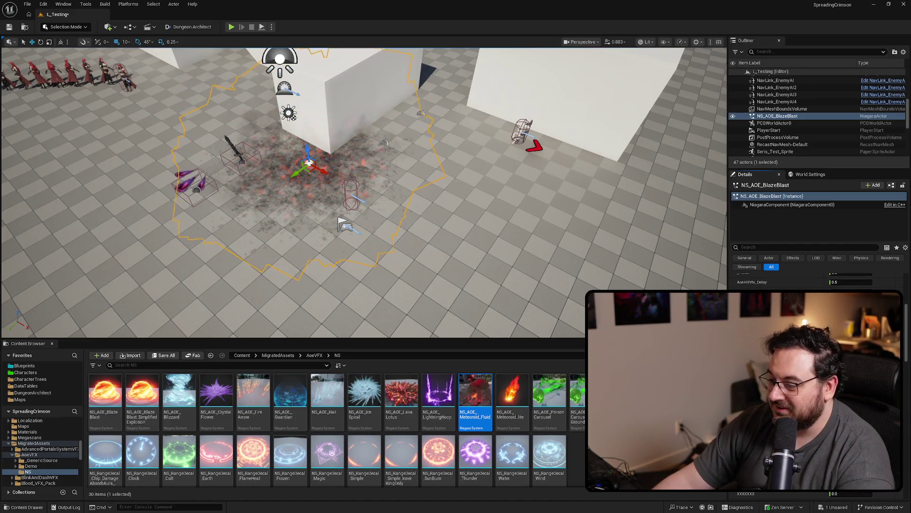
scroll(817, 380, down, 1)
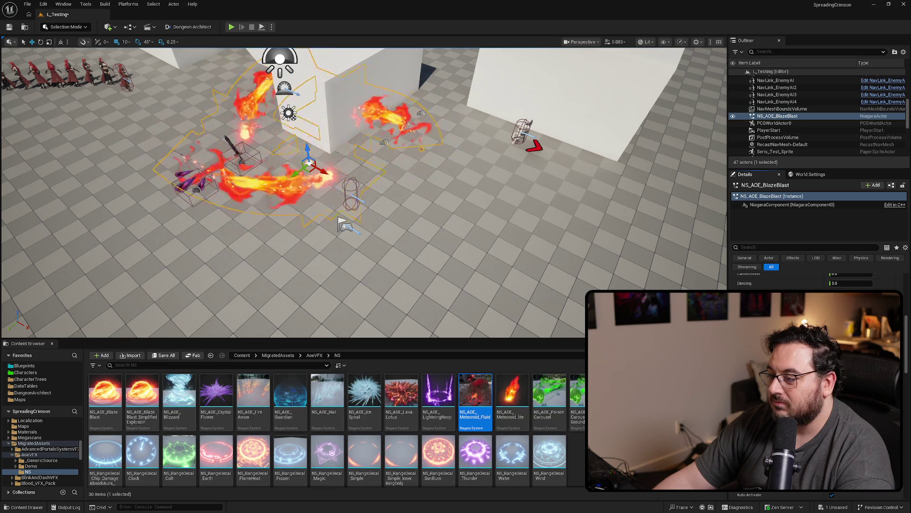
scroll(817, 384, up, 1)
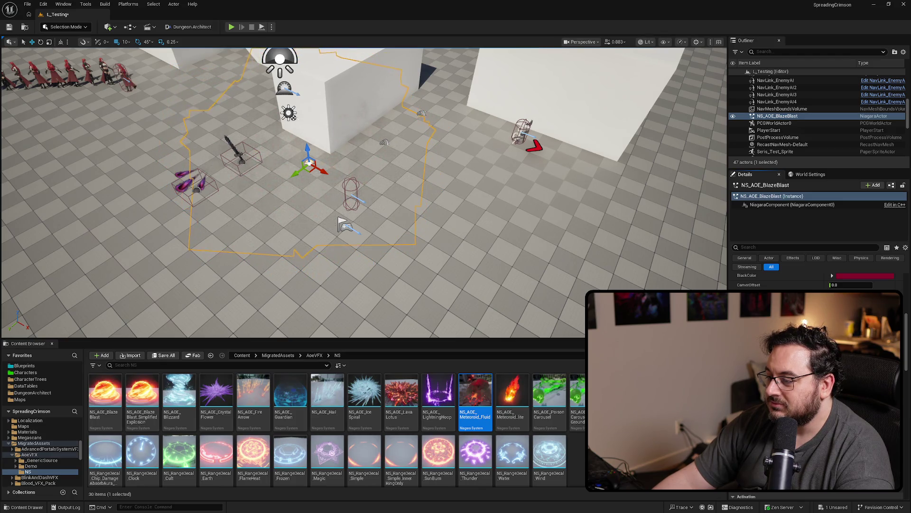
scroll(817, 384, down, 5)
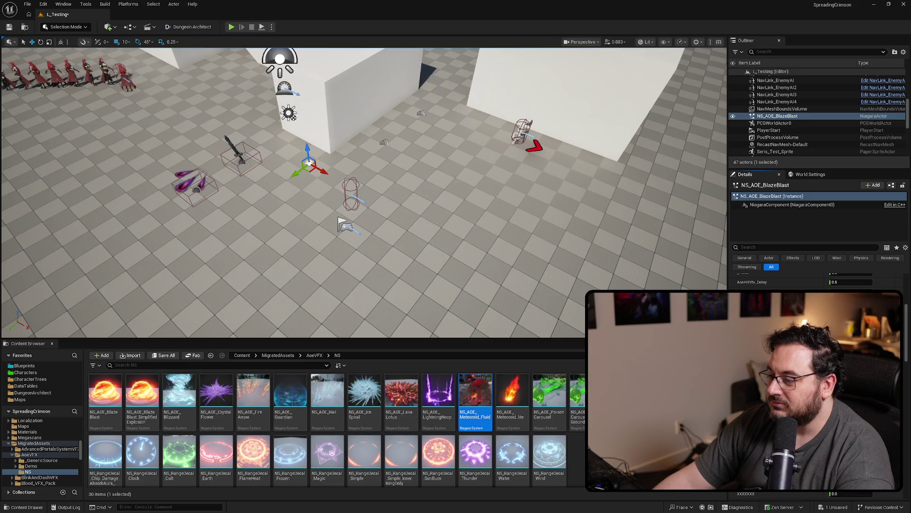
scroll(817, 384, down, 5)
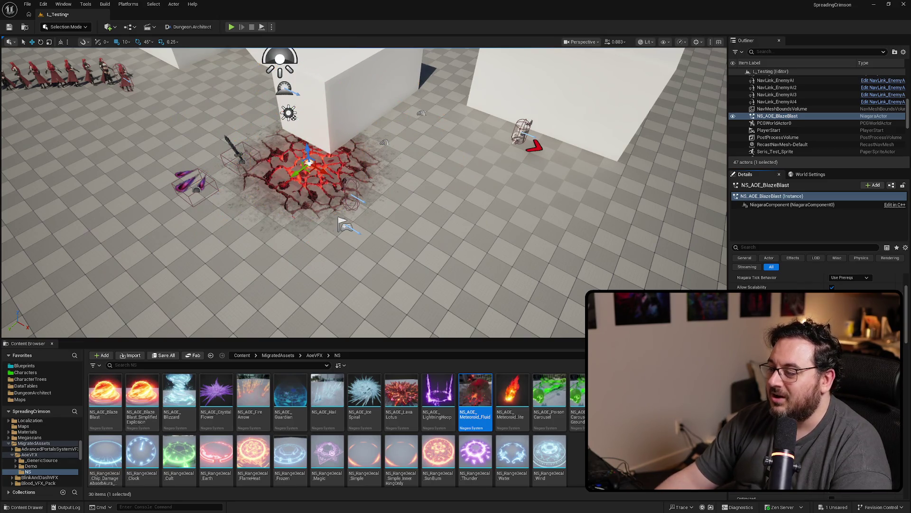
scroll(816, 280, down, 3)
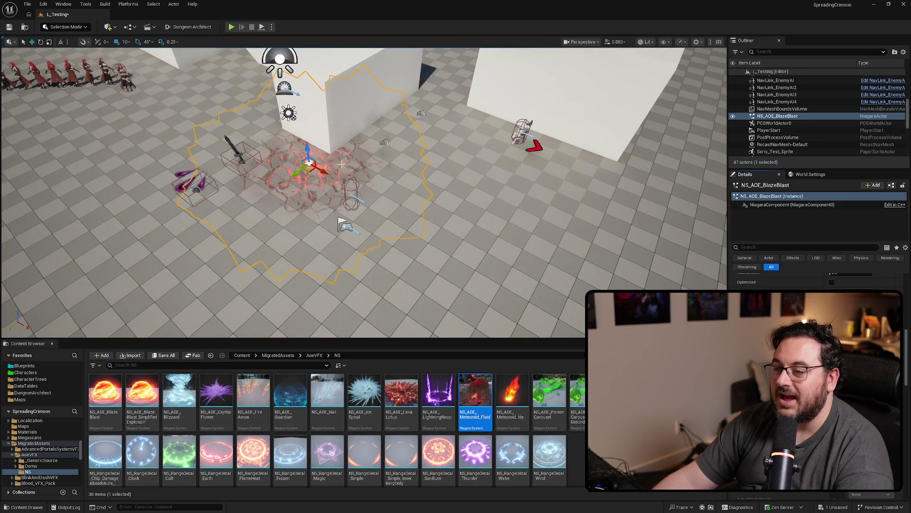
drag(327, 171, 356, 177)
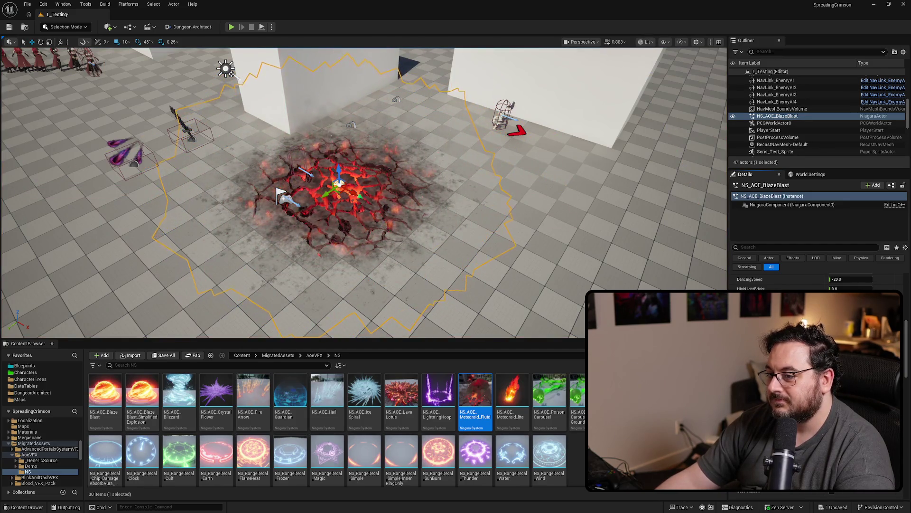
Zoom in and out around the looping BlazeBlast effect to inspect it up close.
scroll(817, 280, up, 5)
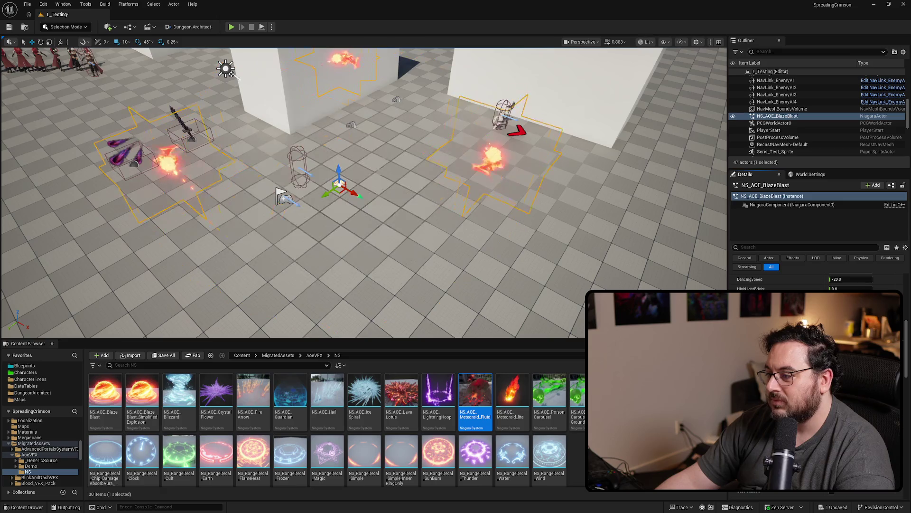
scroll(816, 280, up, 2)
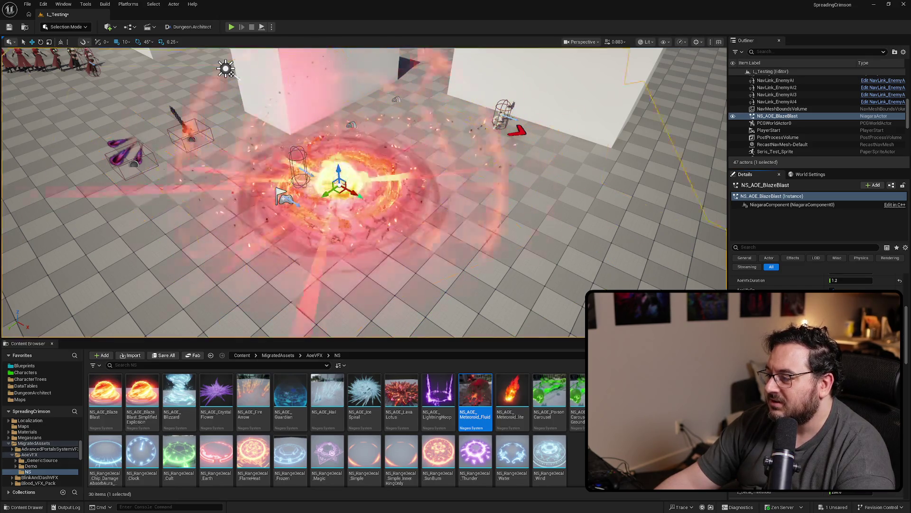
scroll(816, 380, down, 2)
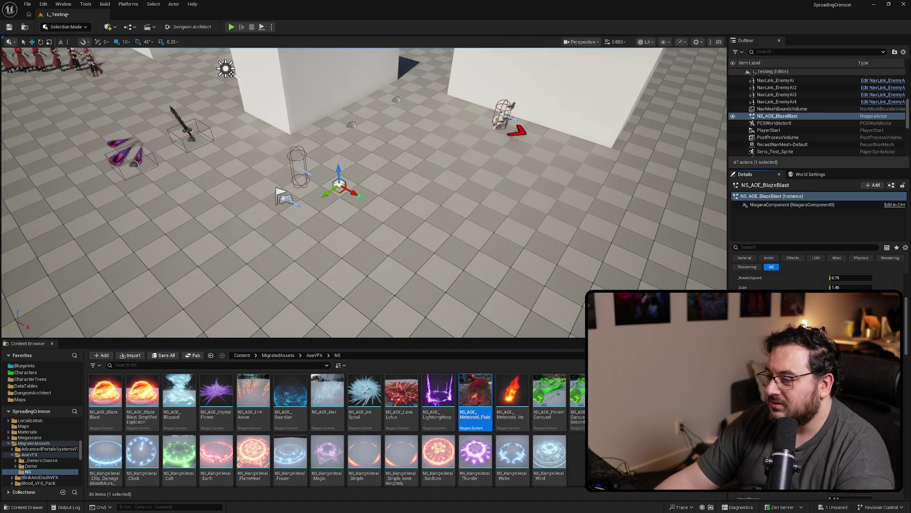
scroll(817, 380, down, 3)
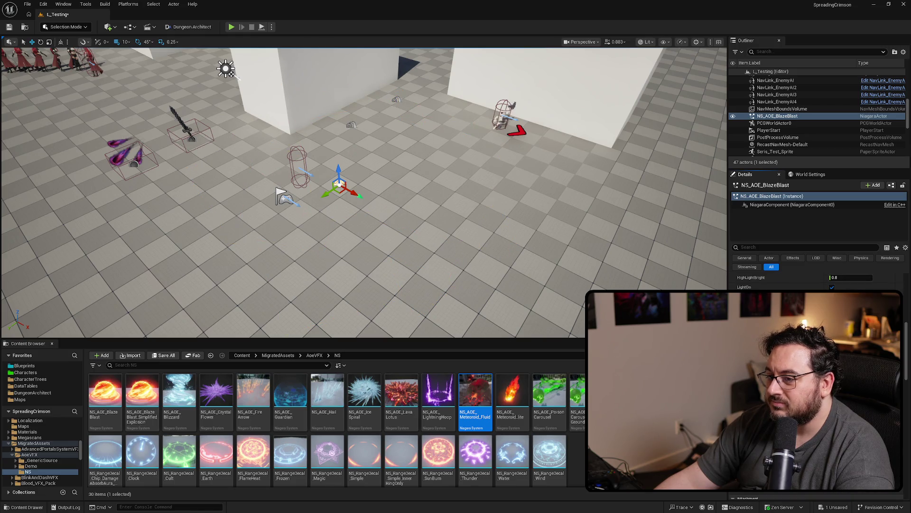
scroll(816, 380, down, 2)
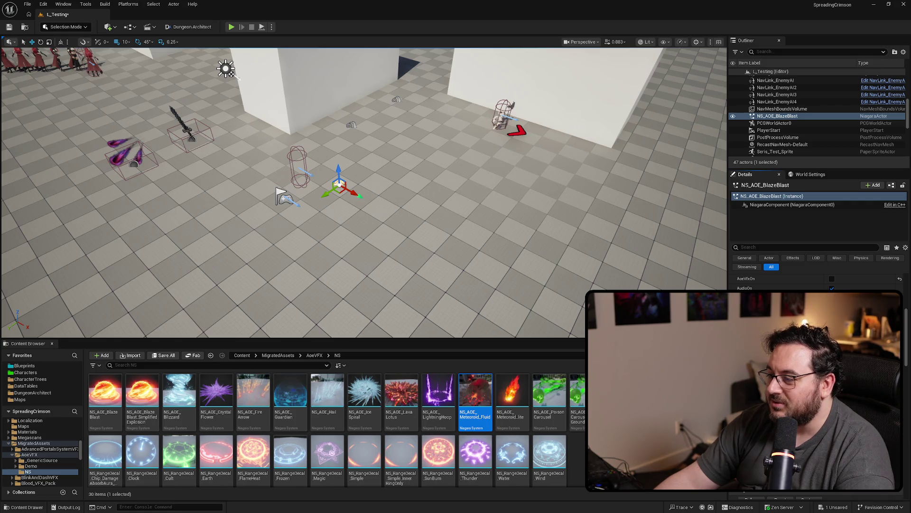
scroll(816, 380, up, 3)
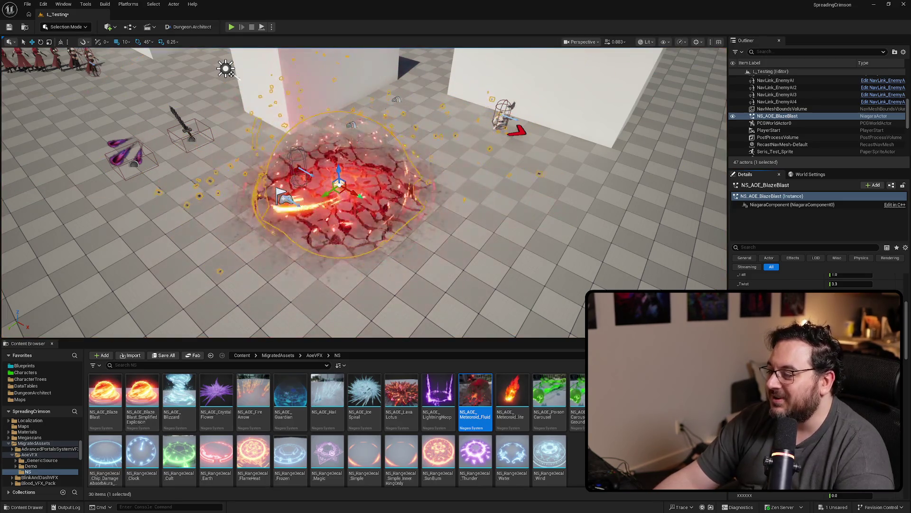
scroll(817, 380, up, 2)
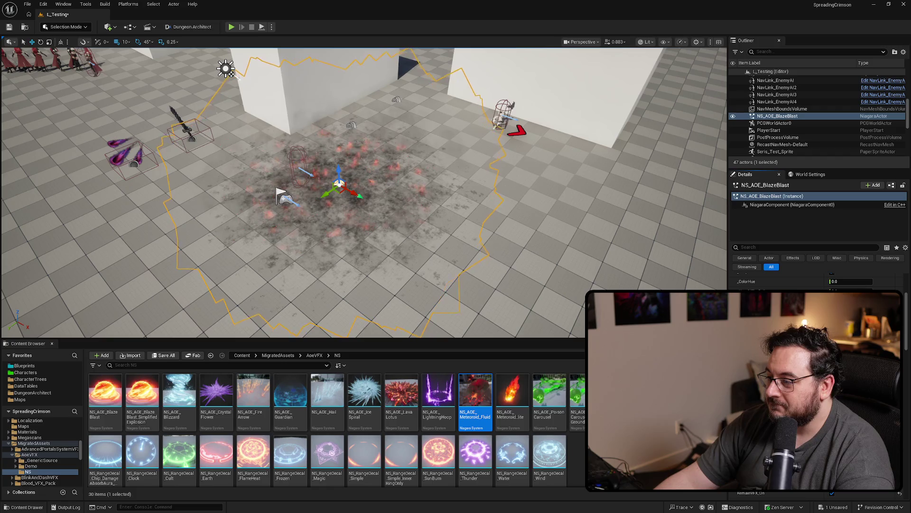
scroll(817, 380, up, 3)
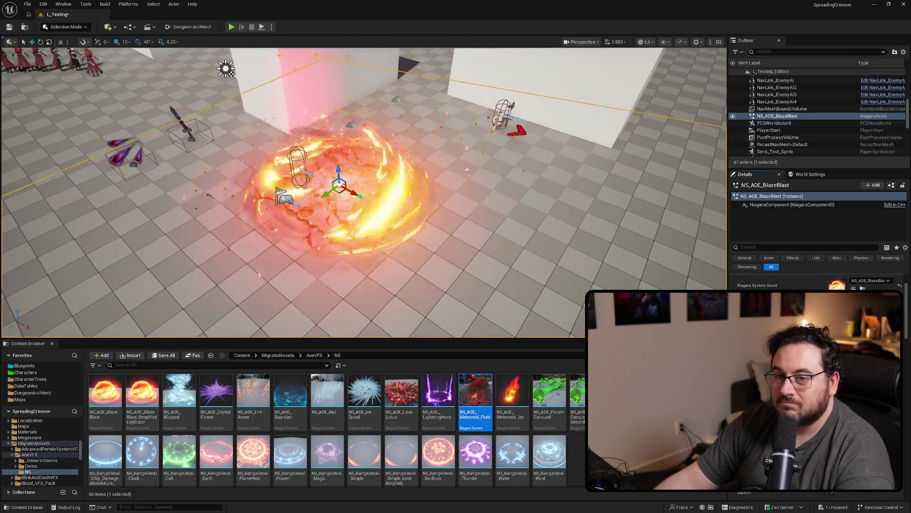
scroll(816, 380, down, 3)
scroll(816, 380, down, 5)
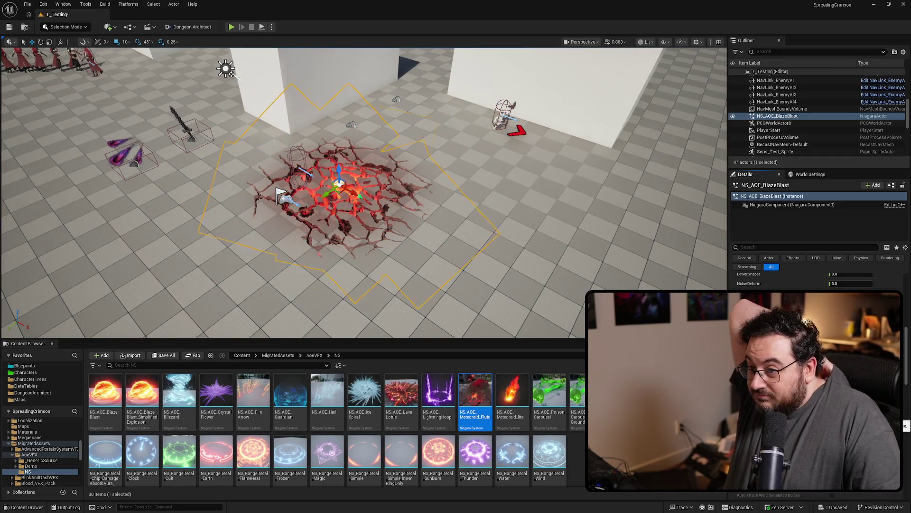
Select the NS_AOE_BlazeBlast system asset in the Content Browser.
scroll(364, 192, up, 3)
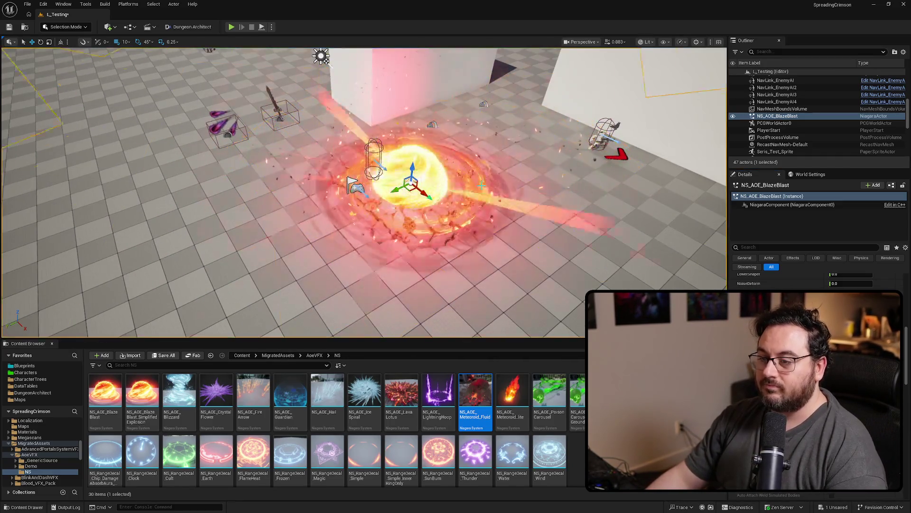
scroll(364, 192, down, 3)
click(105, 392)
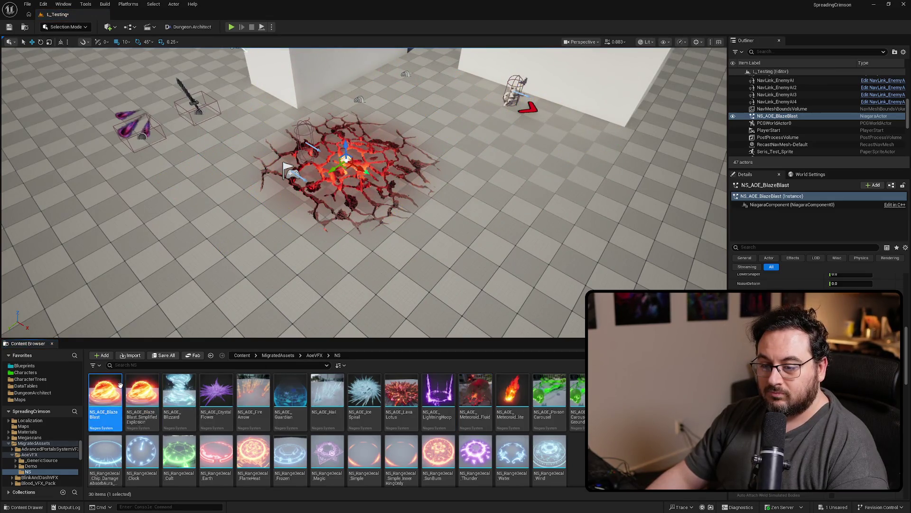
Duplicate NS_AOE_BlazeBlast as NS_AOE_BlazeBlast_NoFireSmoke and open the copy.
key(ctrl+d)
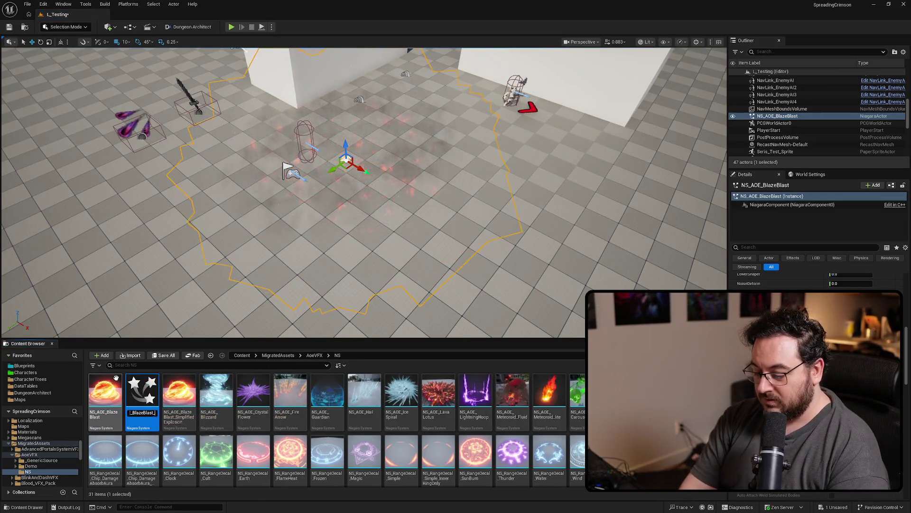
text(NoFireSmo)
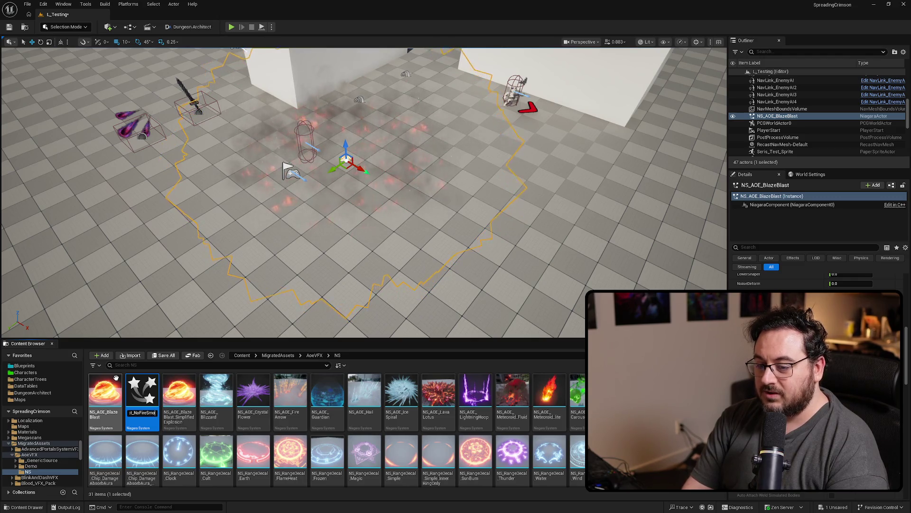
text(ke)
key(Return)
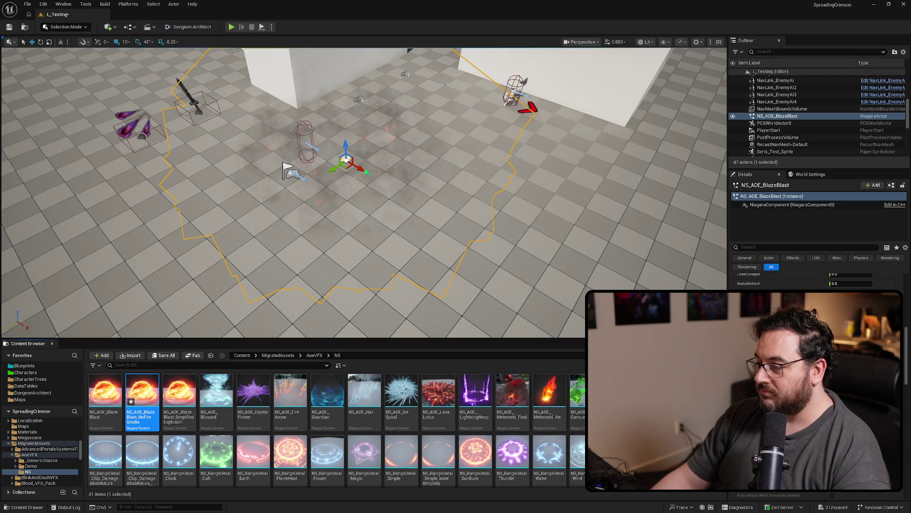
key(Return)
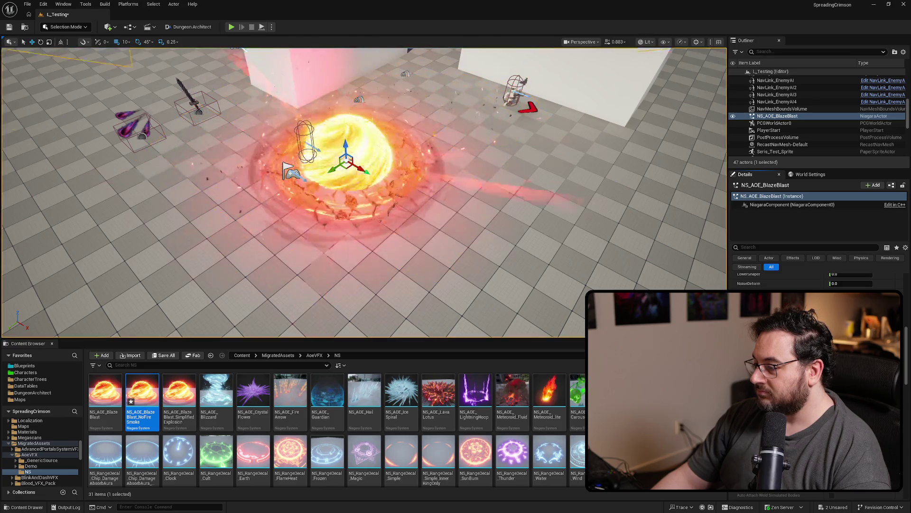
Swap the level's BlazeBlast actor for NS_AOE_BlazeBlast_NoFireSmoke and open it in the Niagara editor.
scroll(817, 280, up, 2)
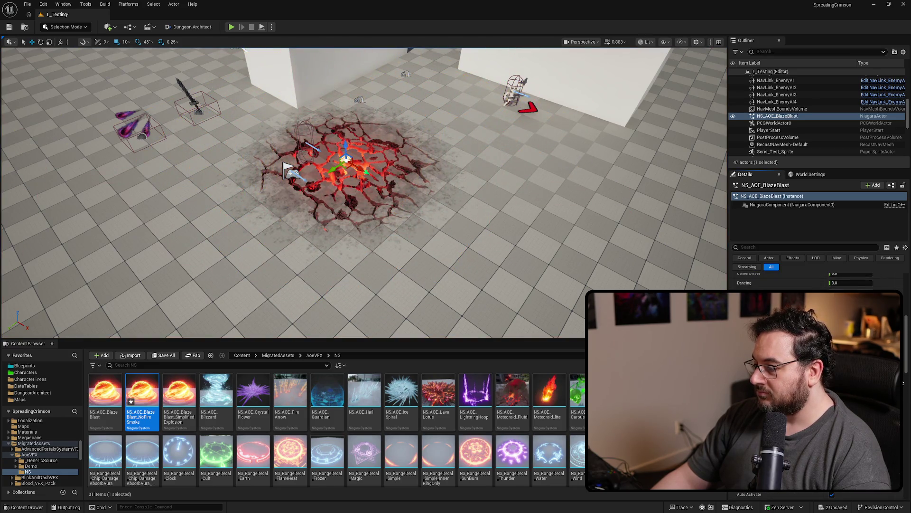
scroll(817, 280, up, 1)
scroll(819, 285, up, 3)
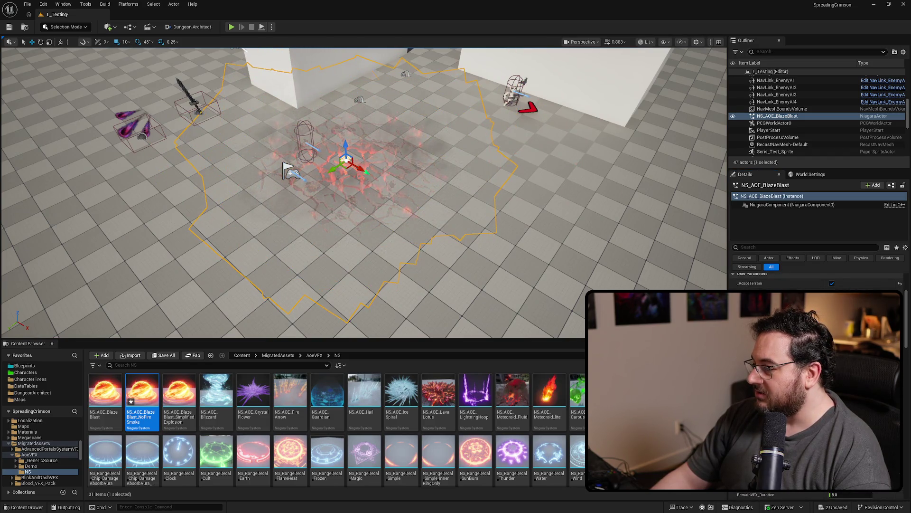
scroll(819, 385, up, 2)
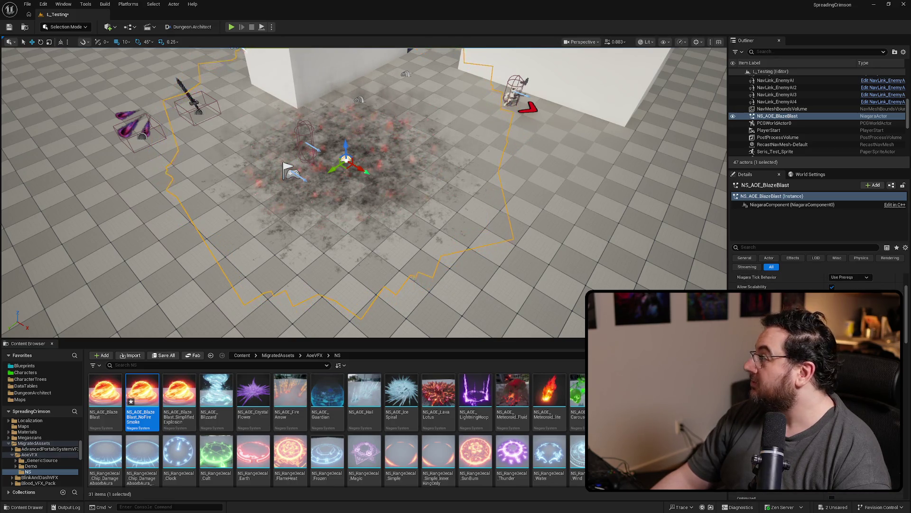
drag(366, 191, 295, 193)
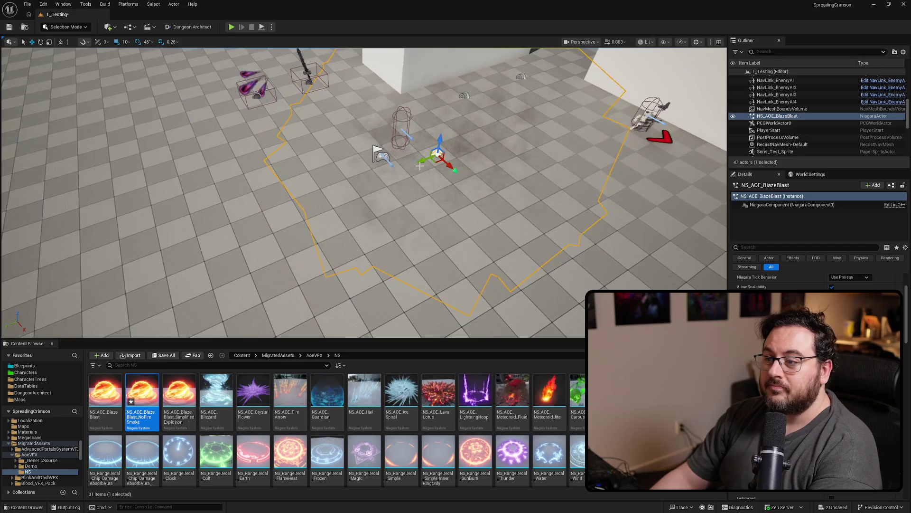
key(Delete)
mouse_move(143, 394)
mouse_down()
mouse_move(421, 161)
mouse_move(456, 157)
mouse_up()
key(ctrl+e)
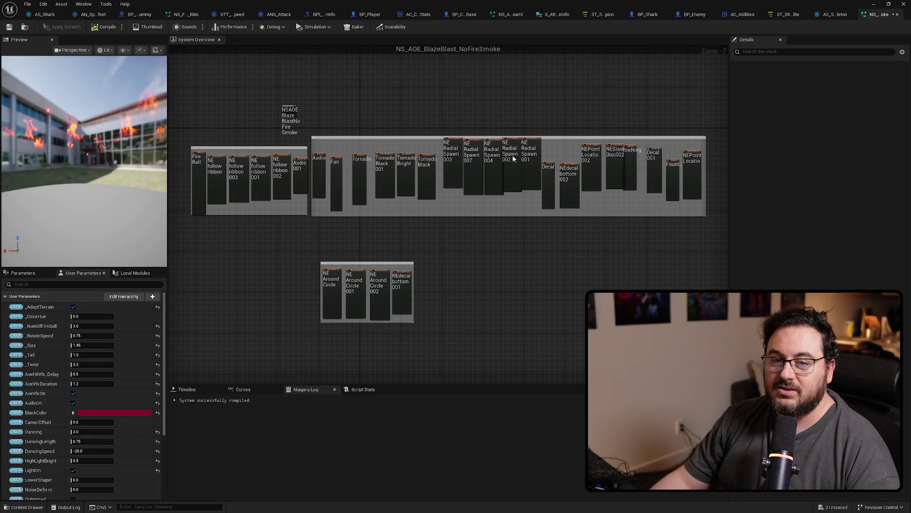
Uncheck the NE_AroundCircle, NE_AroundCircle001 and NE_AroundCircle002 emitters in the System Overview.
drag(710, 175, 608, 194)
scroll(608, 193, up, 4)
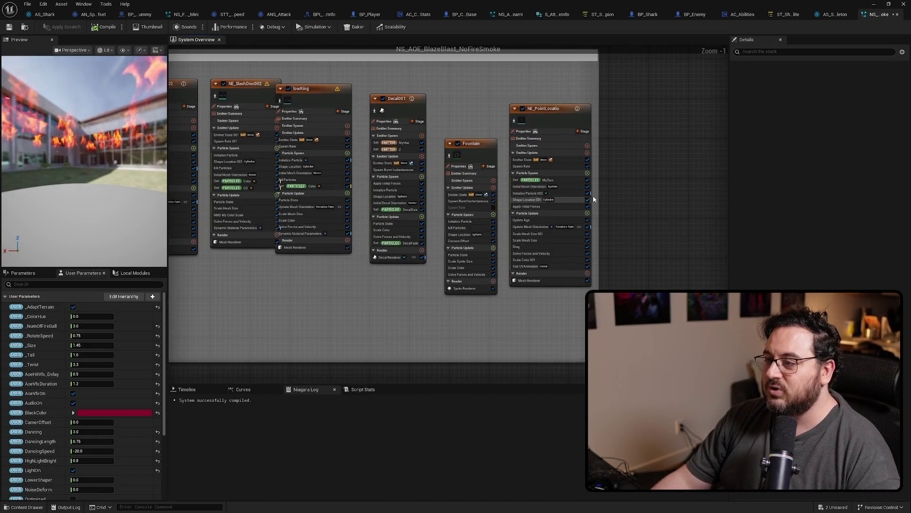
scroll(566, 118, down, 3)
scroll(424, 243, up, 7)
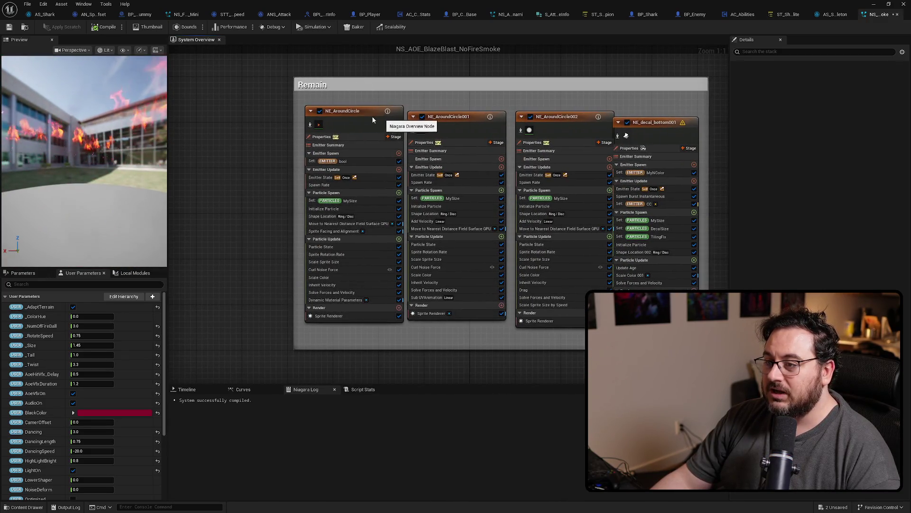
click(319, 111)
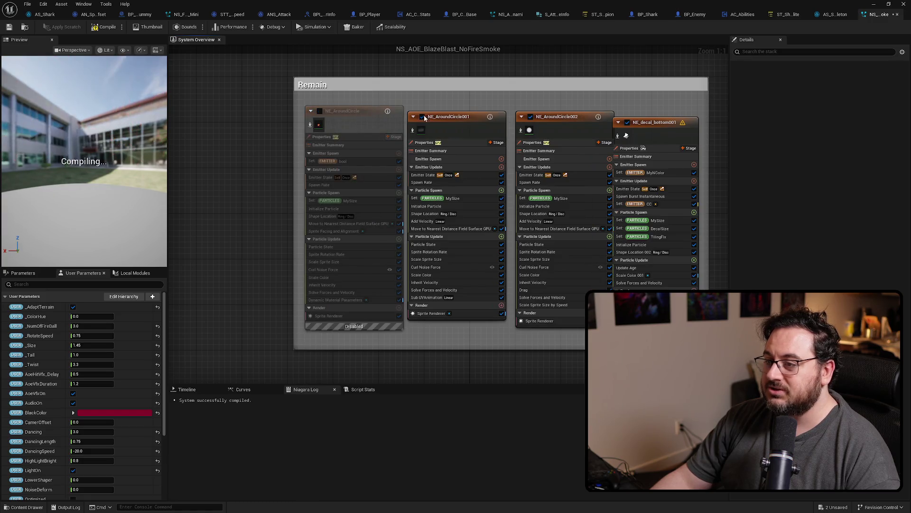
click(422, 116)
click(530, 117)
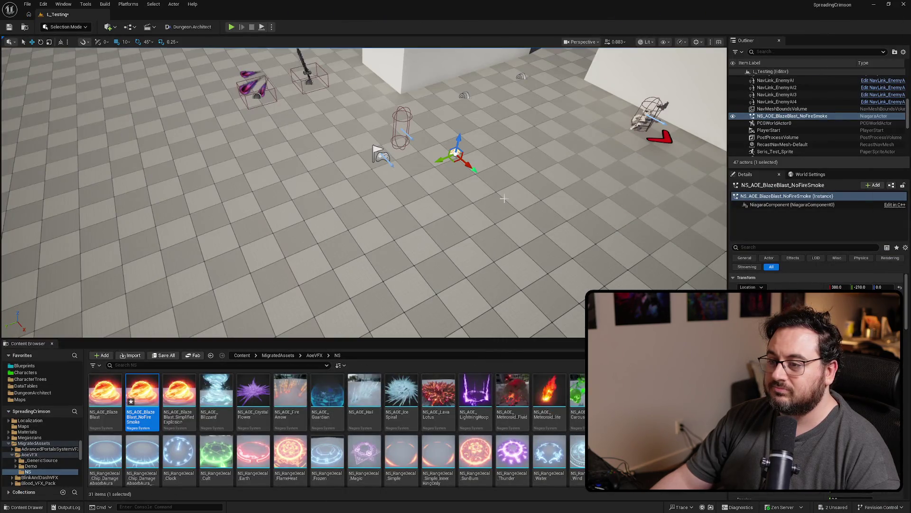
drag(504, 199, 527, 198)
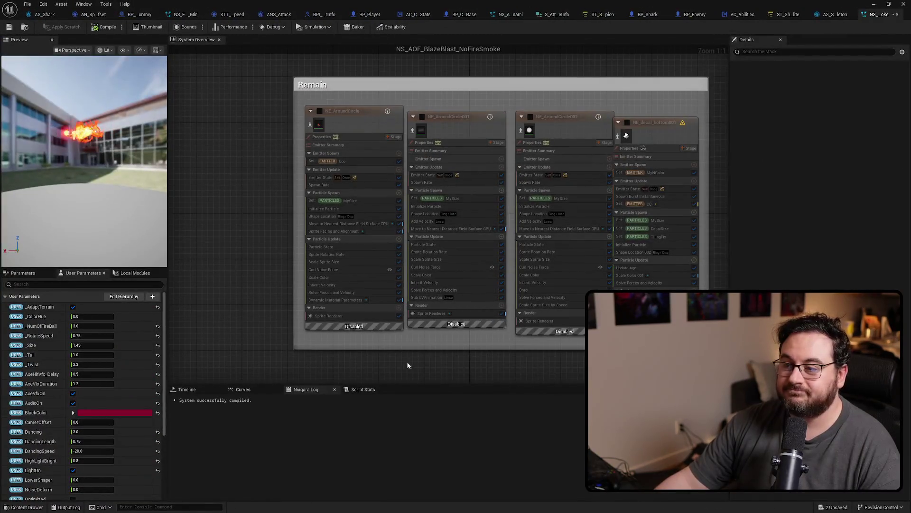
Save NS_AOE_BlazeBlast_NoFireSmoke with Ctrl+S.
scroll(322, 248, down, 3)
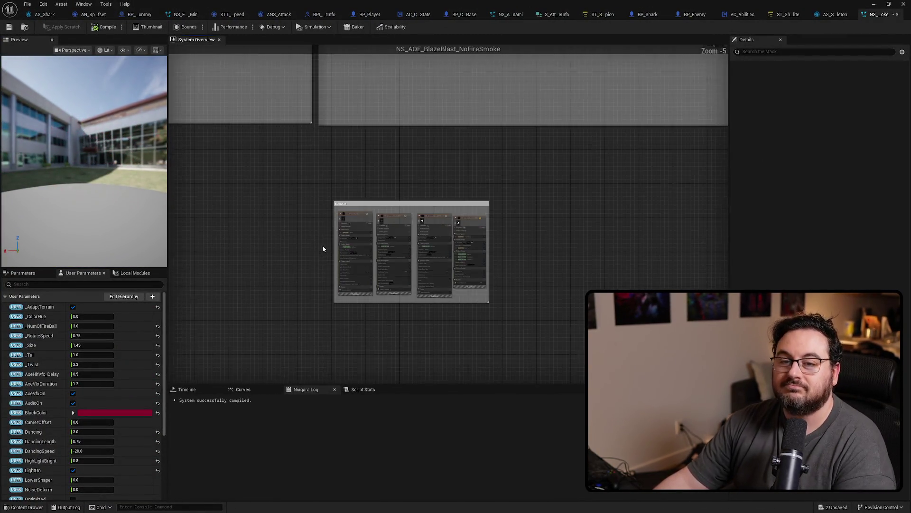
key(ctrl+s)
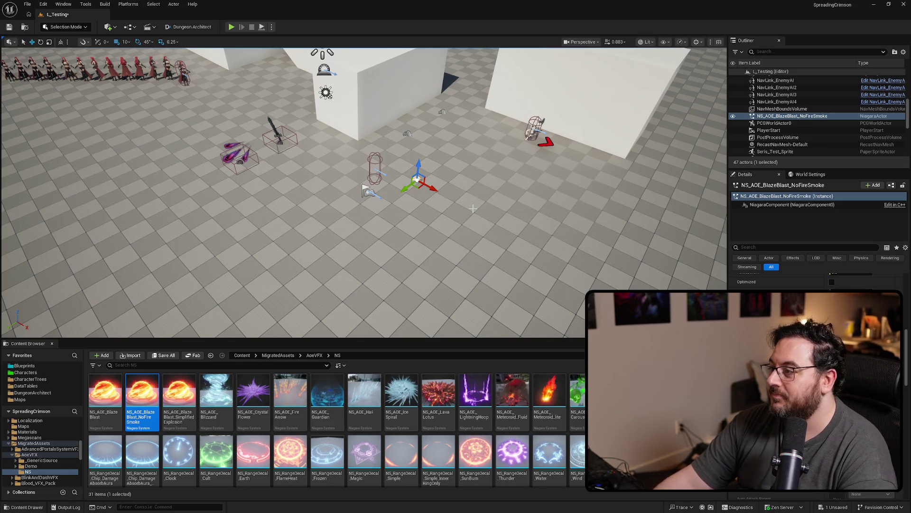
Place NS_LavaBurst_DecalOnly from GroundAttackVFX/NS in the level and start Play In Editor.
click(534, 131)
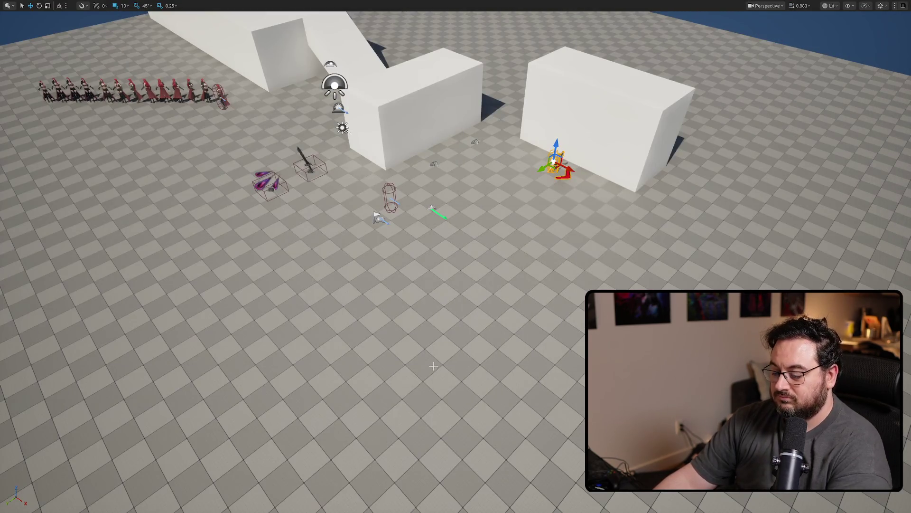
key(F11)
drag(142, 451, 431, 181)
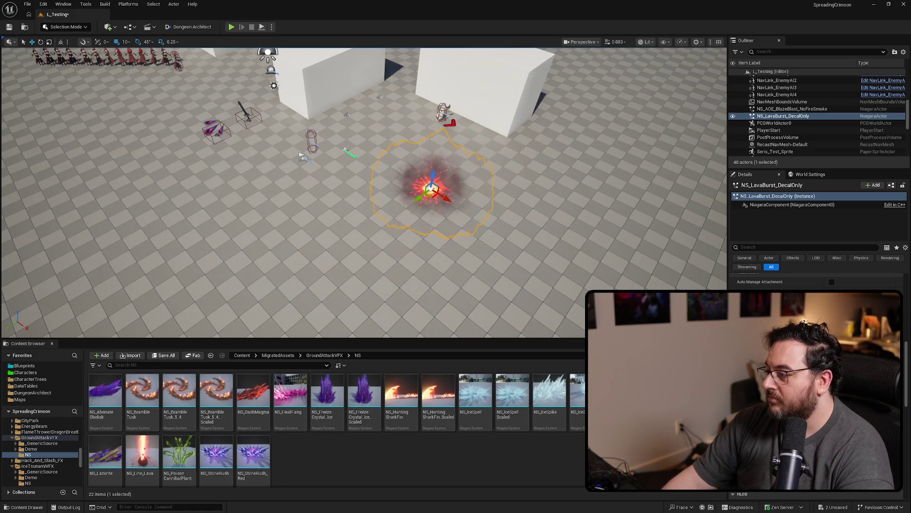
scroll(334, 173, up, 8)
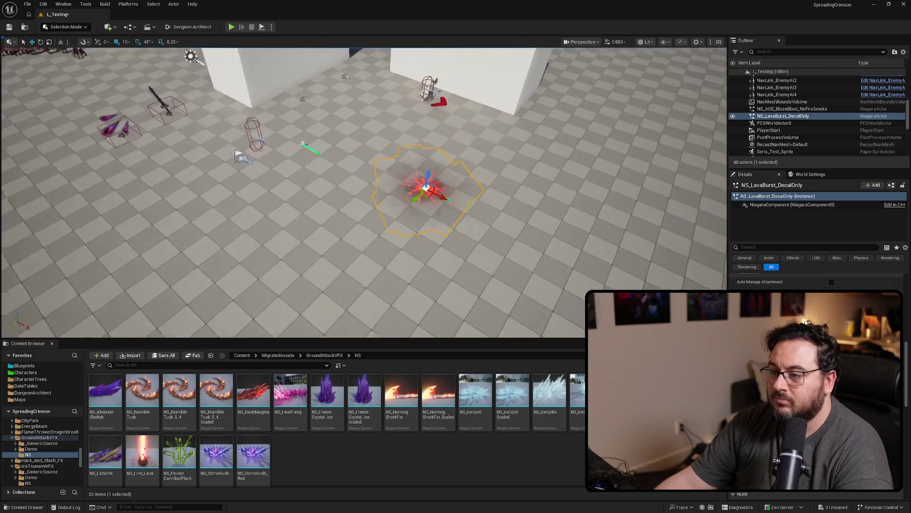
scroll(363, 193, down, 5)
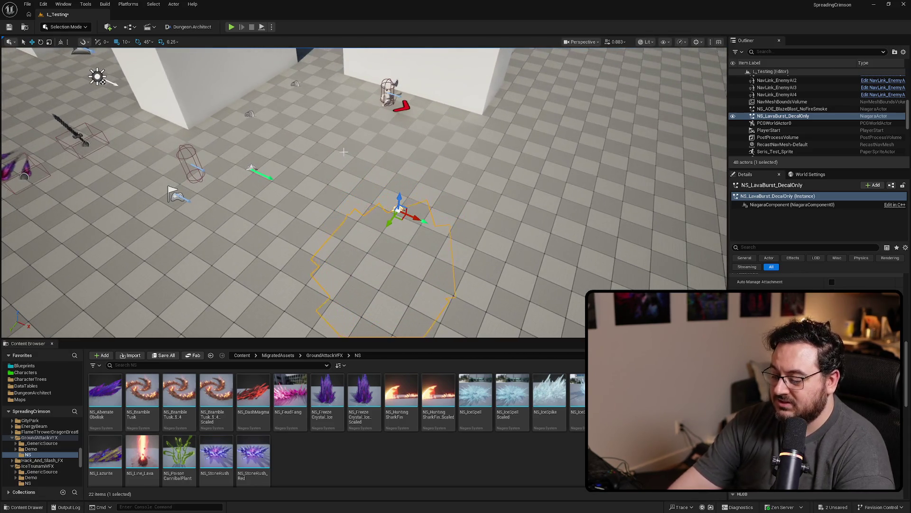
key(alt+p)
Walk the character and attack twice toward the skeleton, then stop the play test.
key(s)
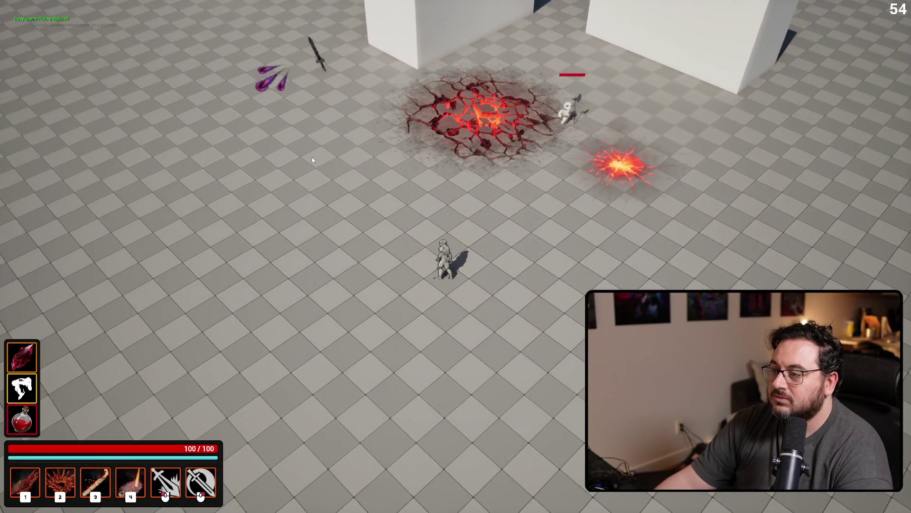
click(312, 158)
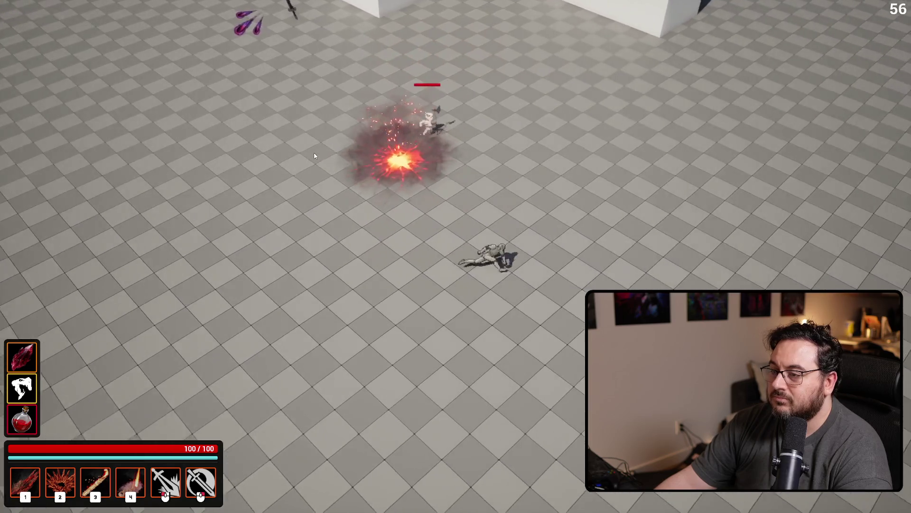
click(320, 155)
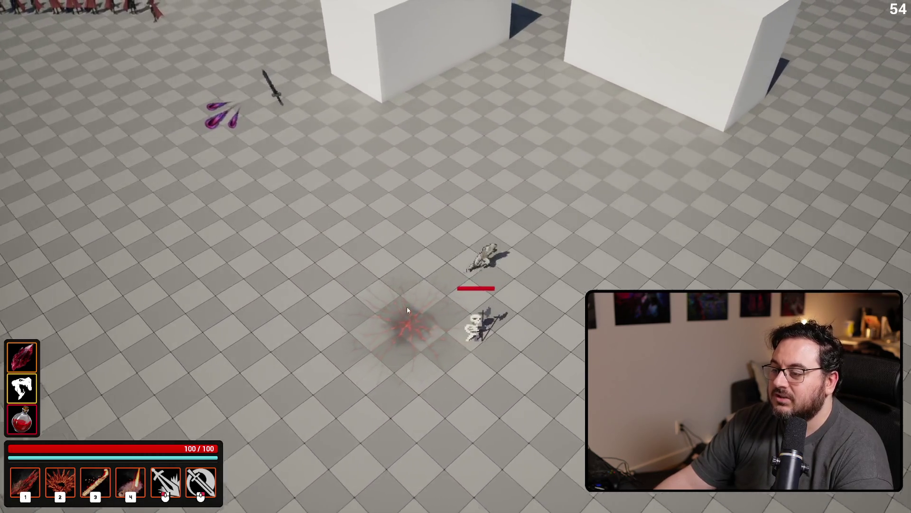
key(Escape)
Move the lava actor left beside the purple effect and open NS_LavaBurst_DecalOnly.
key(f)
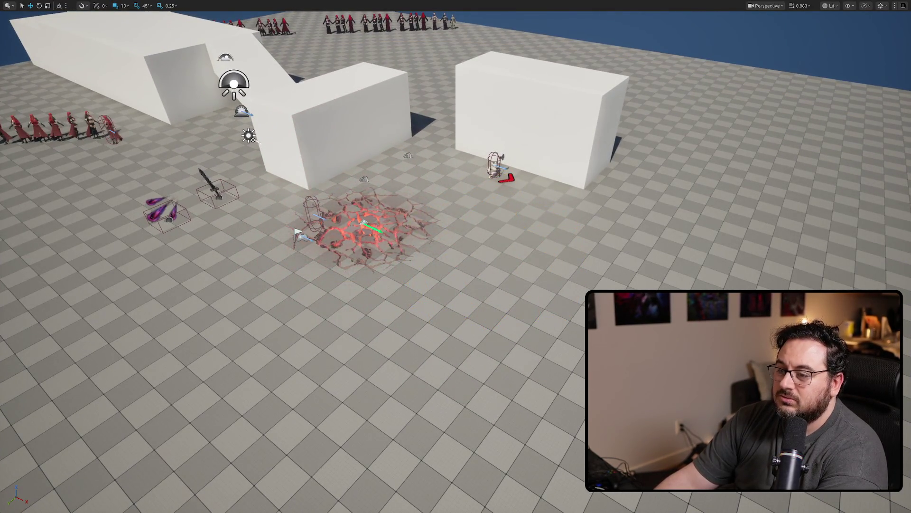
click(372, 229)
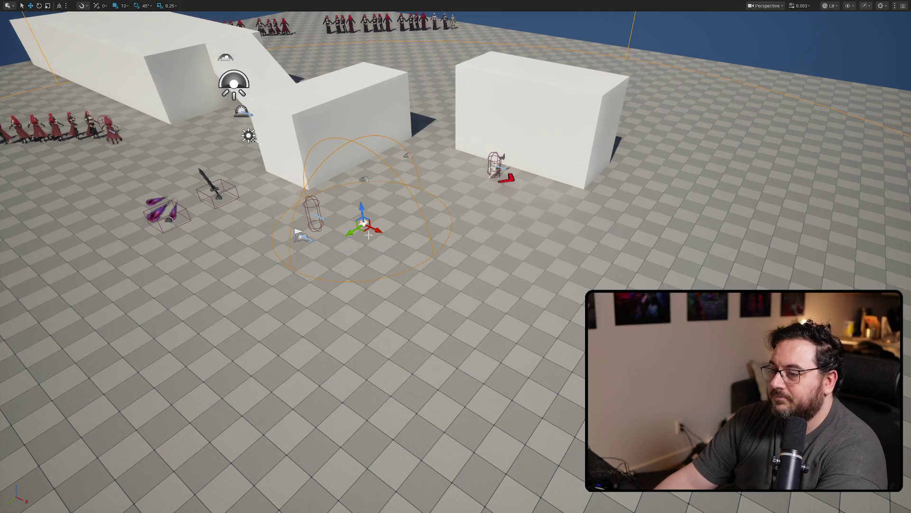
drag(364, 231, 190, 238)
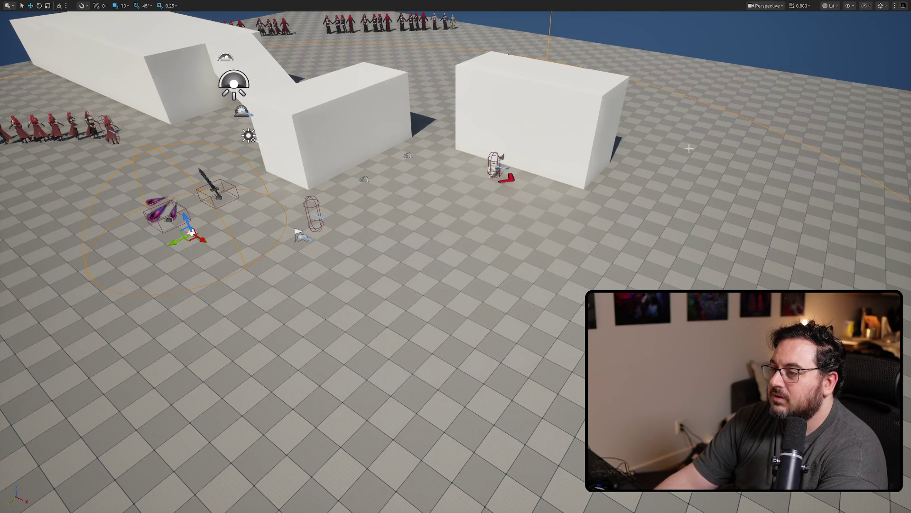
key(ctrl+e)
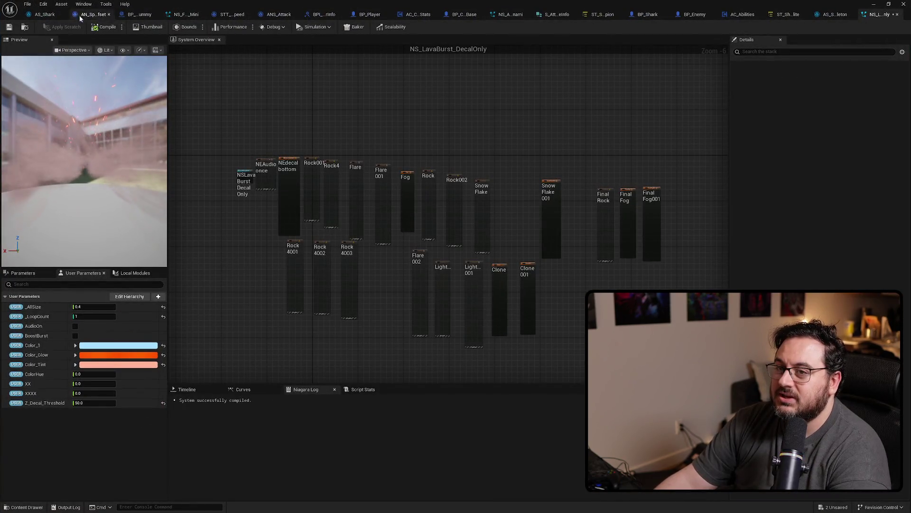
Close the AS_Shark, AN_SpawnNiagaraWithLocalOffset and BP_AttackTraceDummy editor tabs.
click(51, 15)
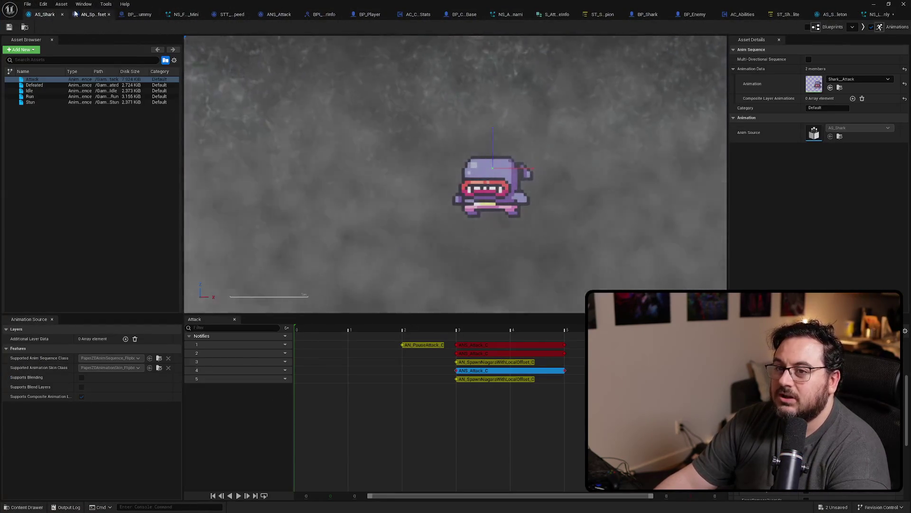
click(61, 14)
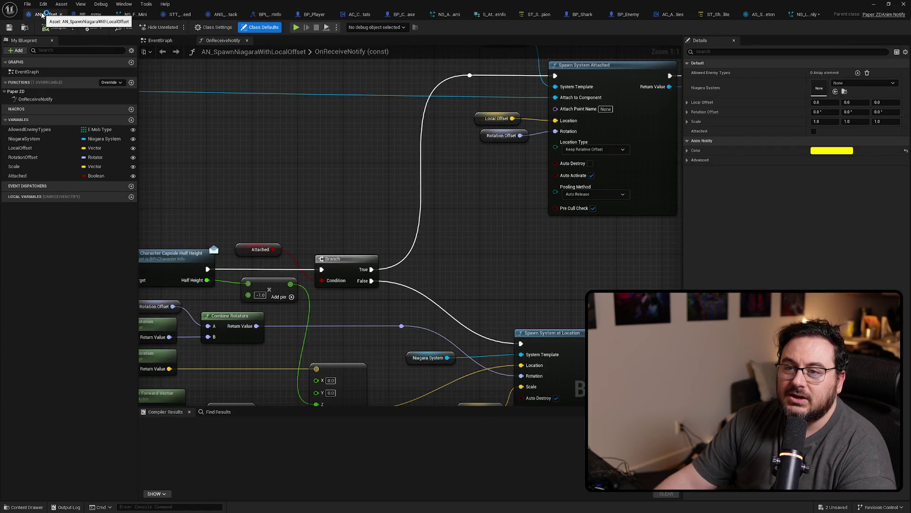
click(61, 15)
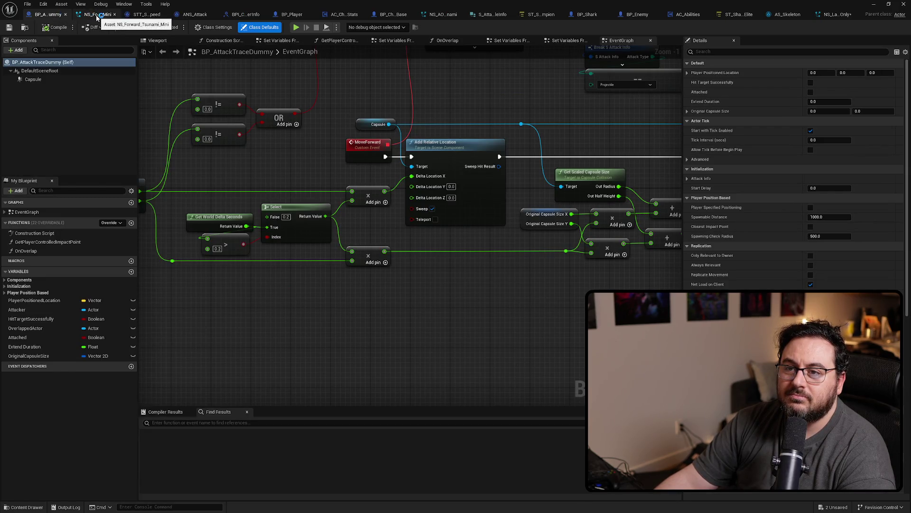
click(61, 15)
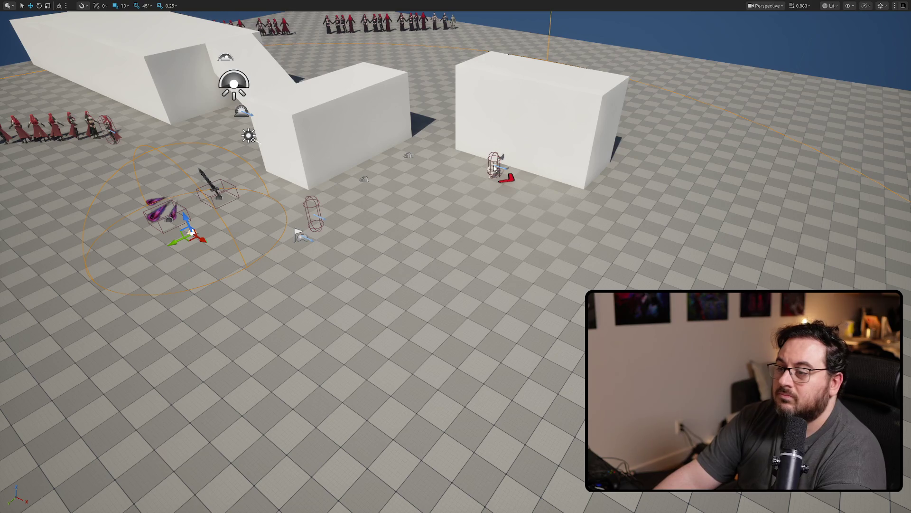
Simulate the level, restore the editor layout, and locate the skeleton's assets in the Content Browser.
key(alt+s)
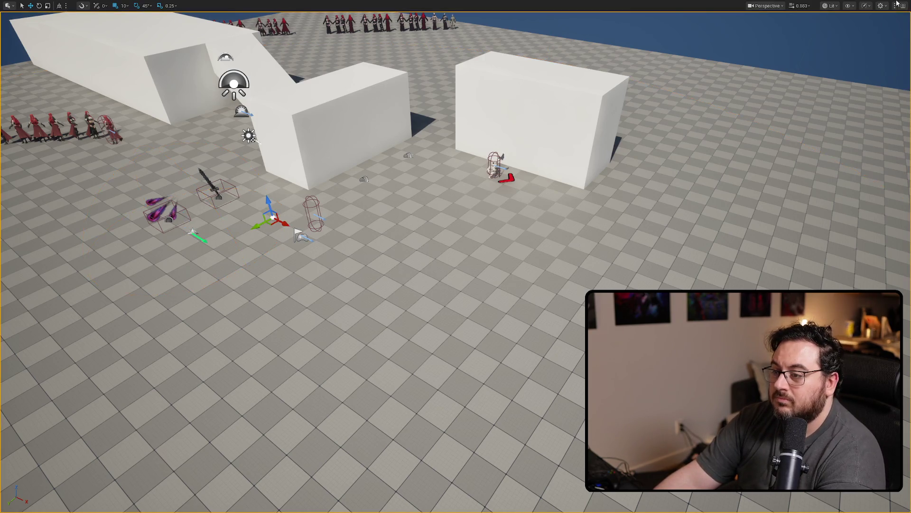
key(F11)
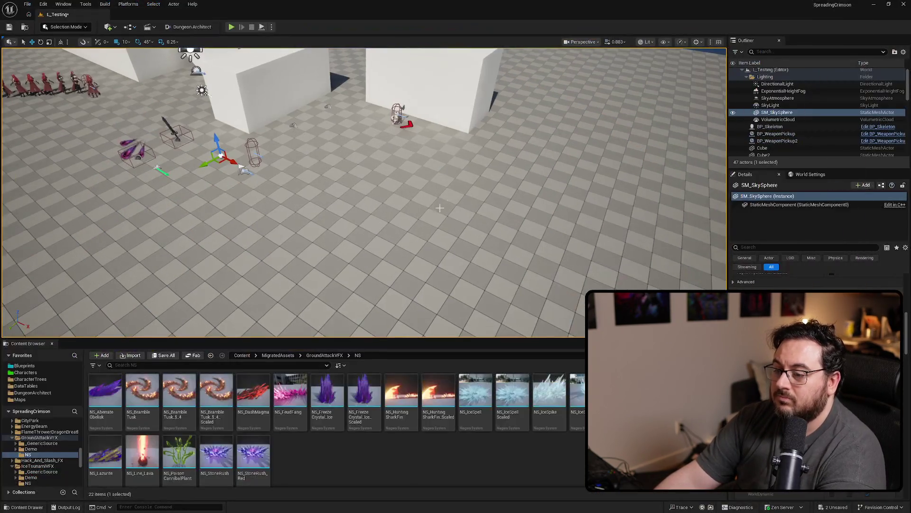
click(332, 214)
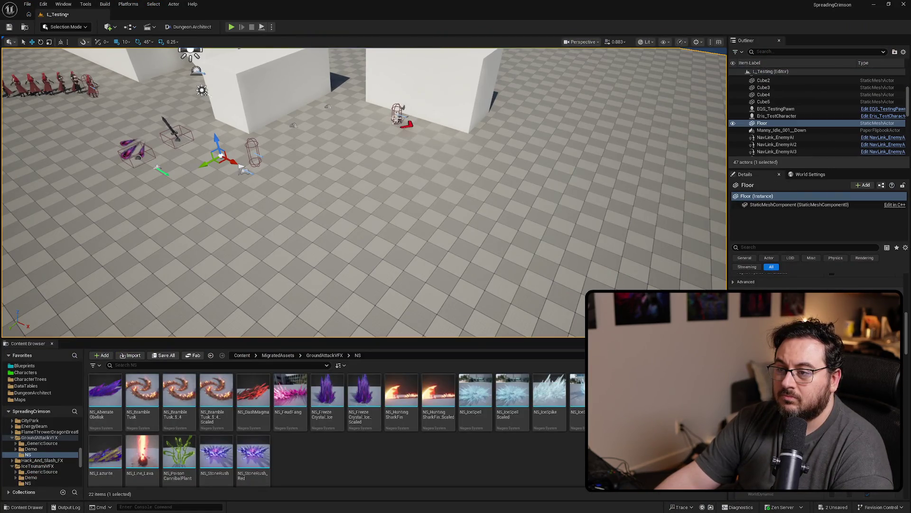
click(398, 118)
key(ctrl+b)
Open AS_Skeleton's Skeleton_Attack animation, play it, and select the ANS_Attack notify.
double_click(189, 409)
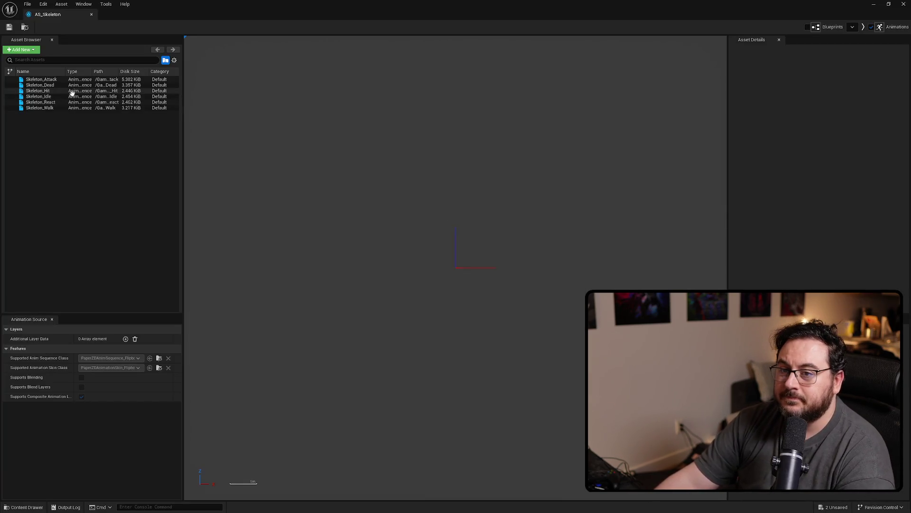
click(52, 79)
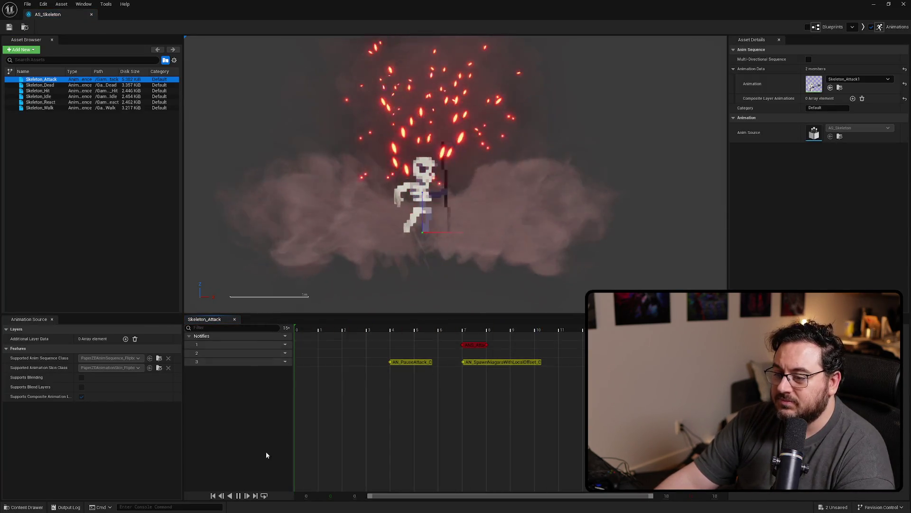
click(481, 345)
click(496, 363)
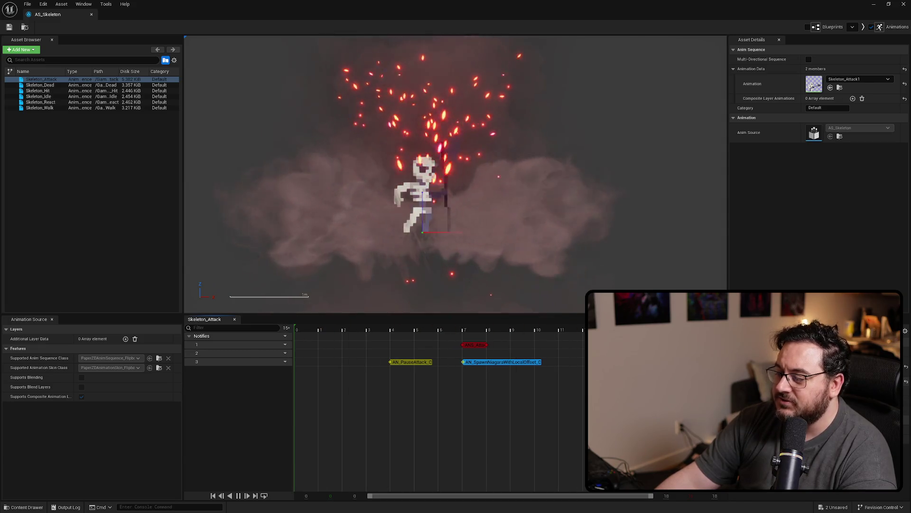
click(474, 345)
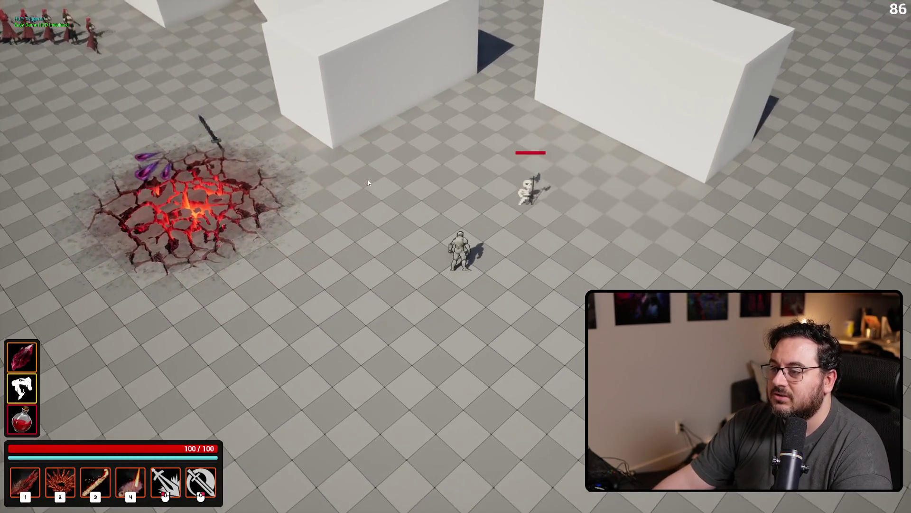
Playtest against the skeleton, rolling and strafing left and right to draw its fiery blasts, then replay briefly.
key(space)
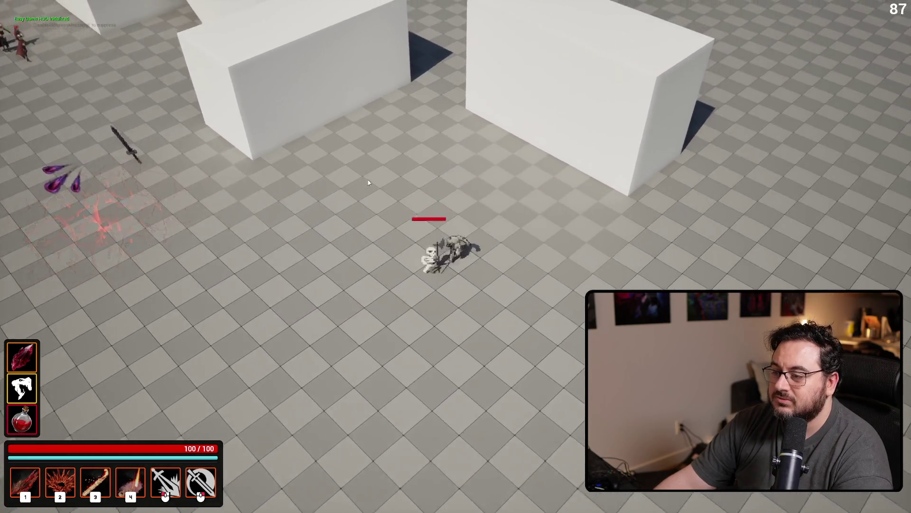
key(4)
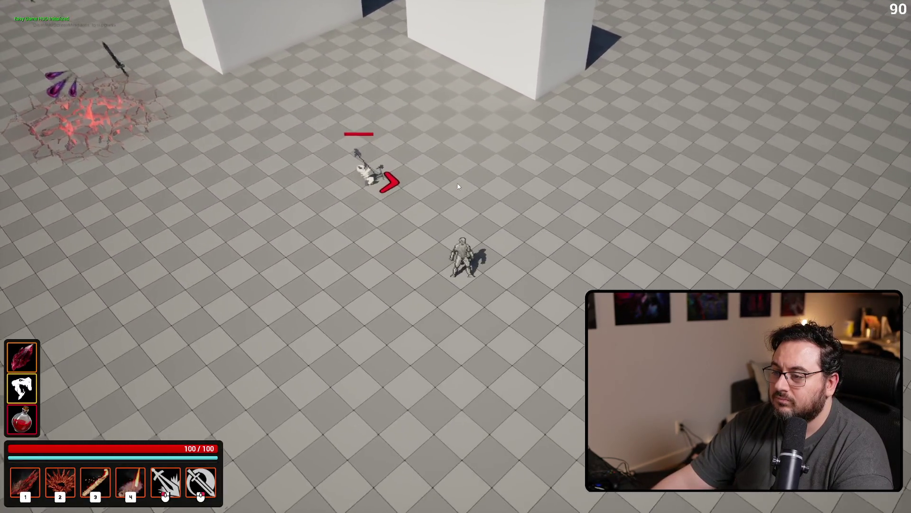
key(4)
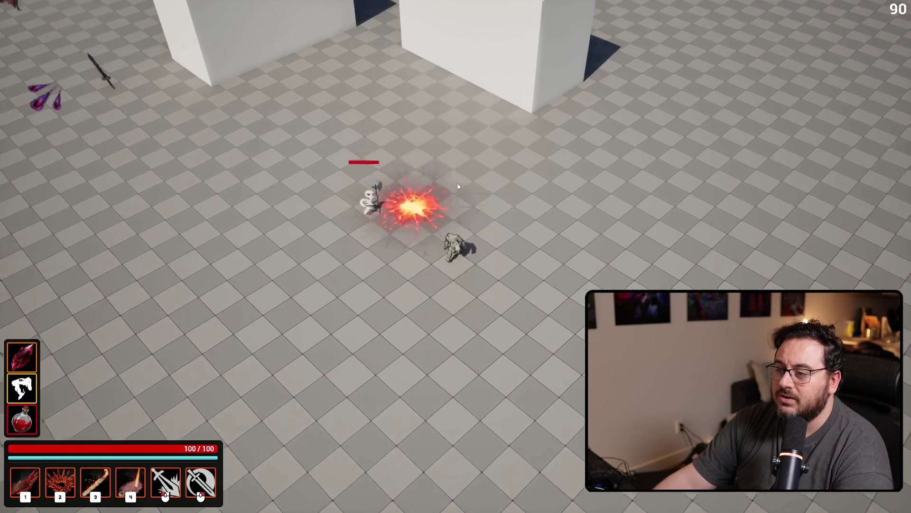
key(a)
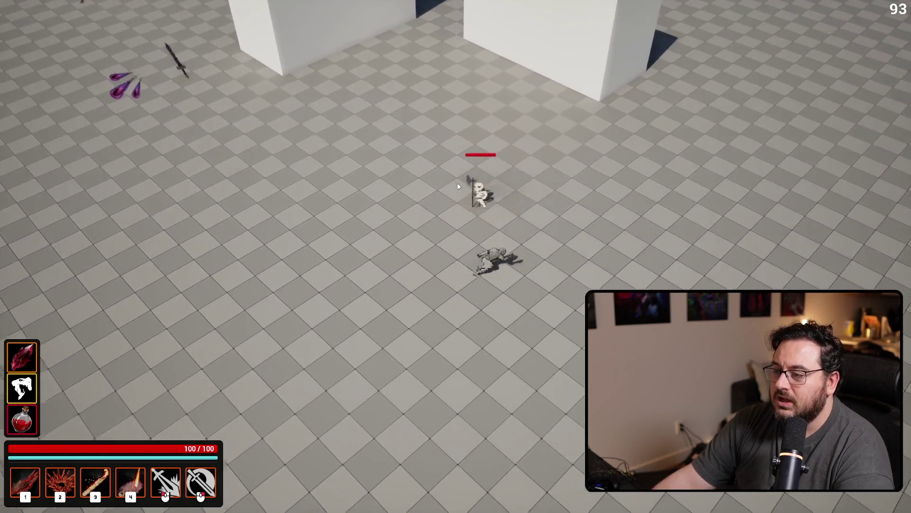
key(a)
key(a)
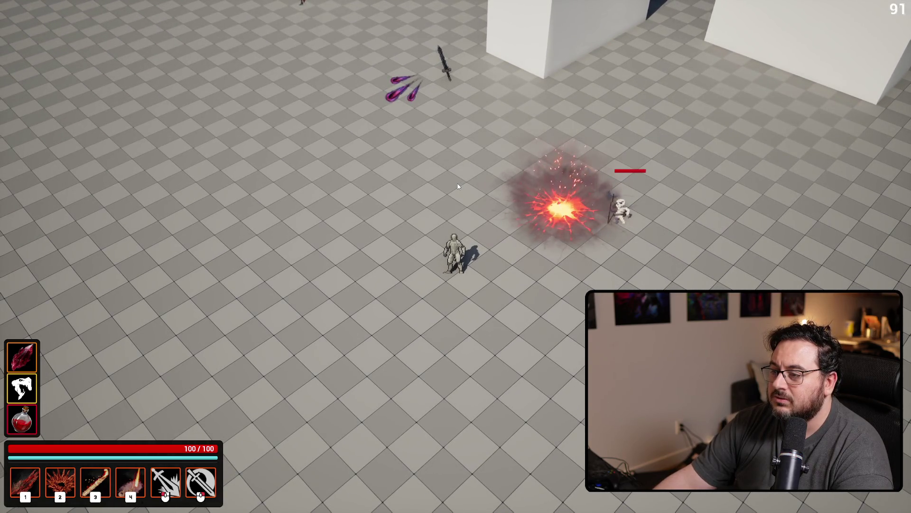
key(d)
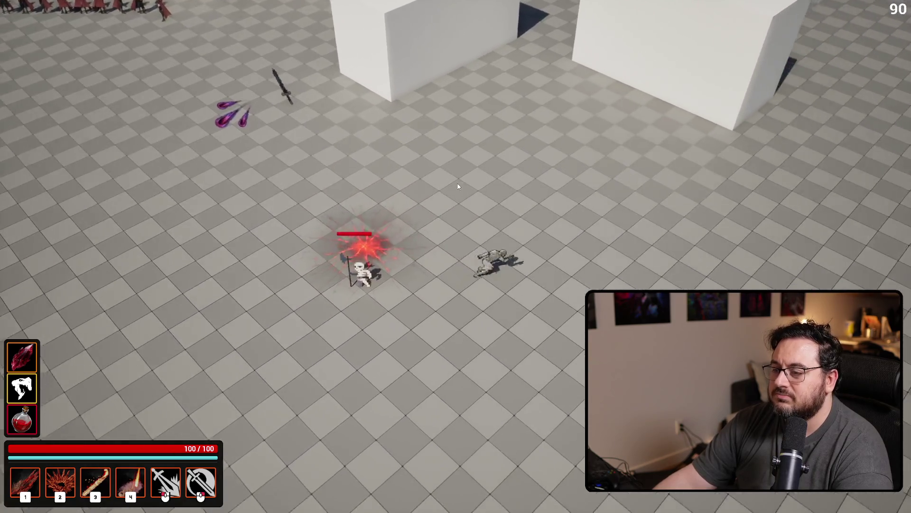
key(d)
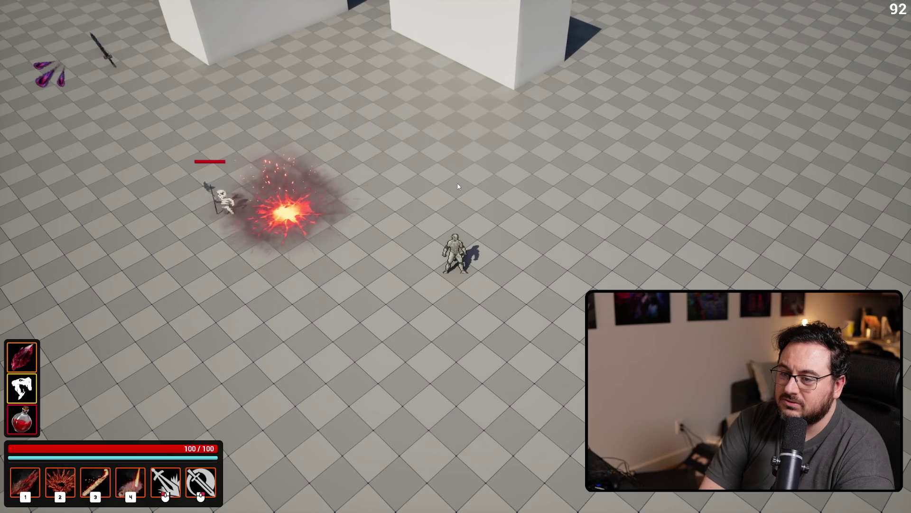
key(Escape)
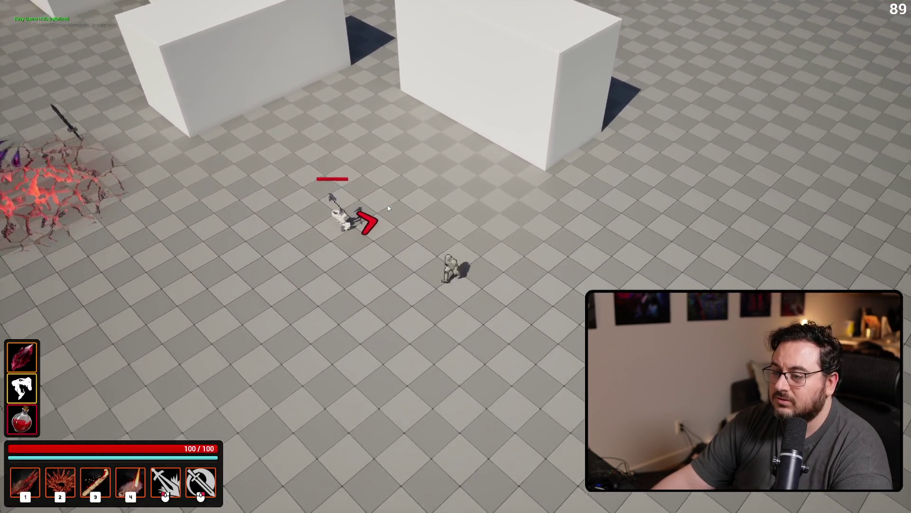
key(4)
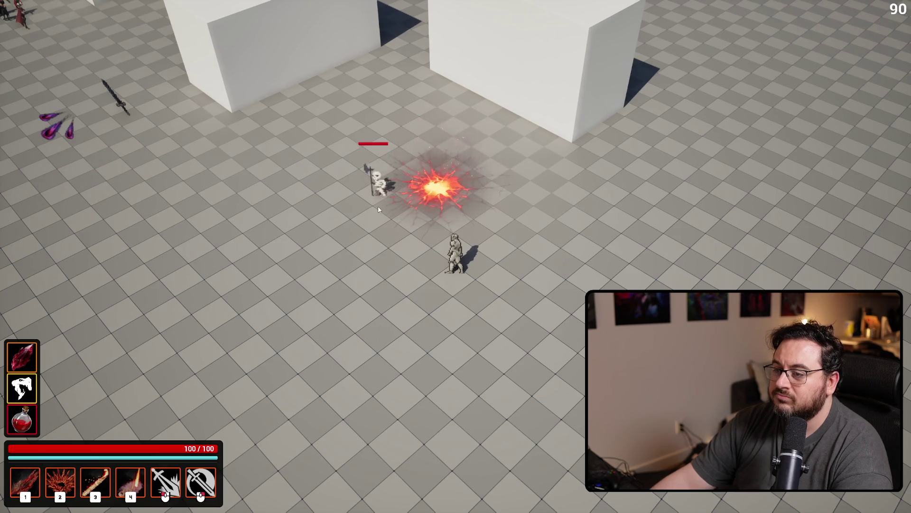
key(Escape)
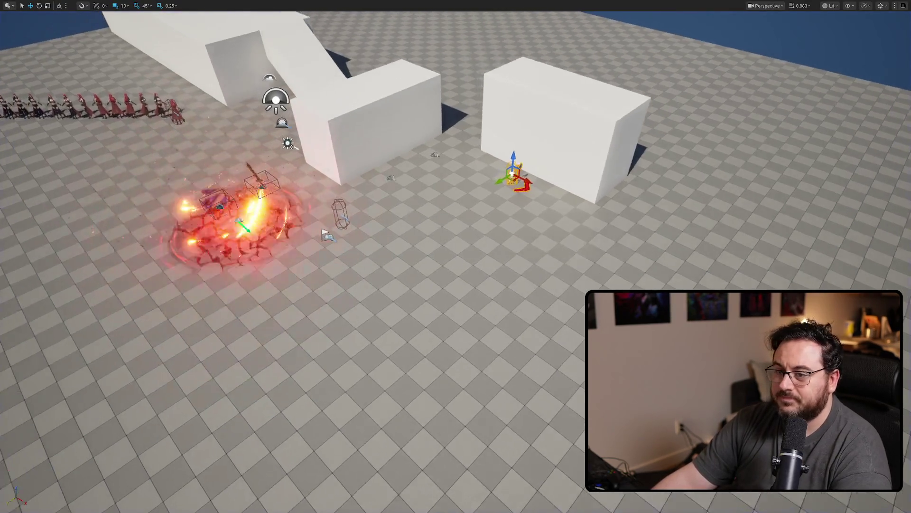
Save all pending changes.
key(ctrl+s)
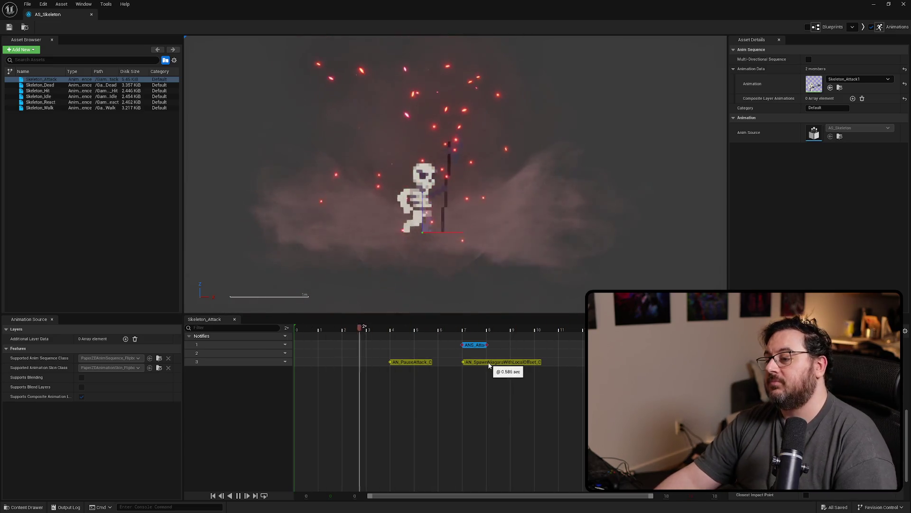
Copy the AN_SpawnNiagaraWithLocalOffset notify onto track 2 at frame 7 and save Skeleton_Attack.
click(489, 362)
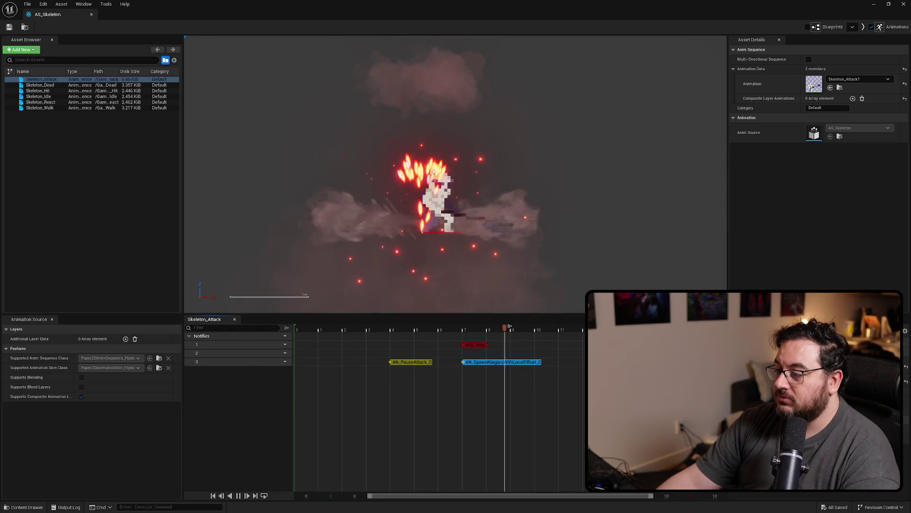
click(475, 345)
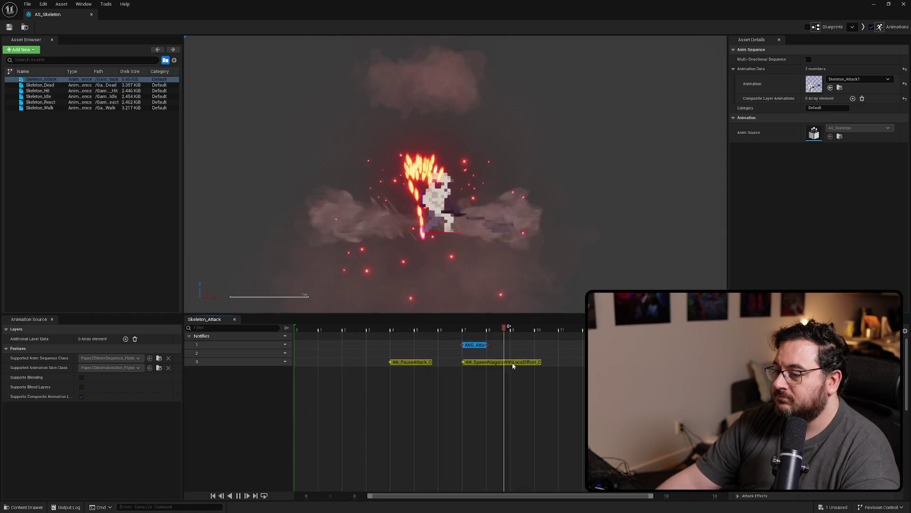
drag(482, 366, 484, 356)
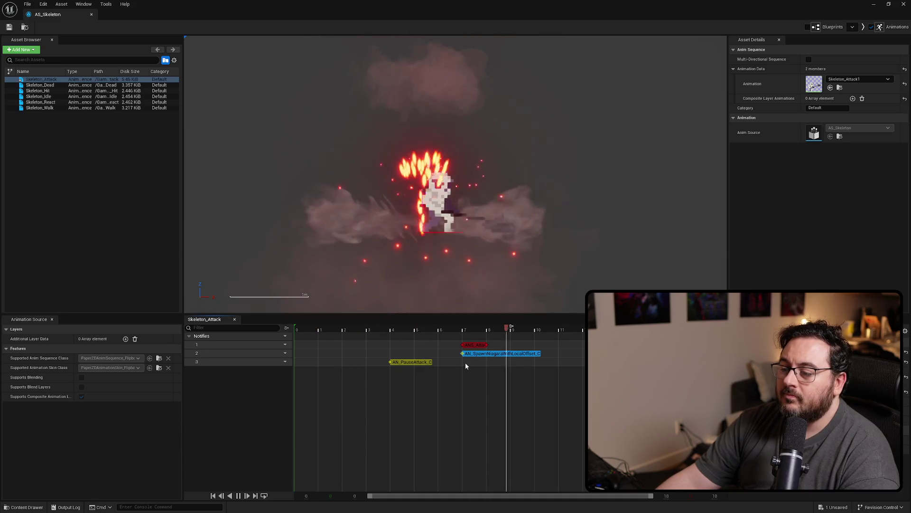
right_click(476, 363)
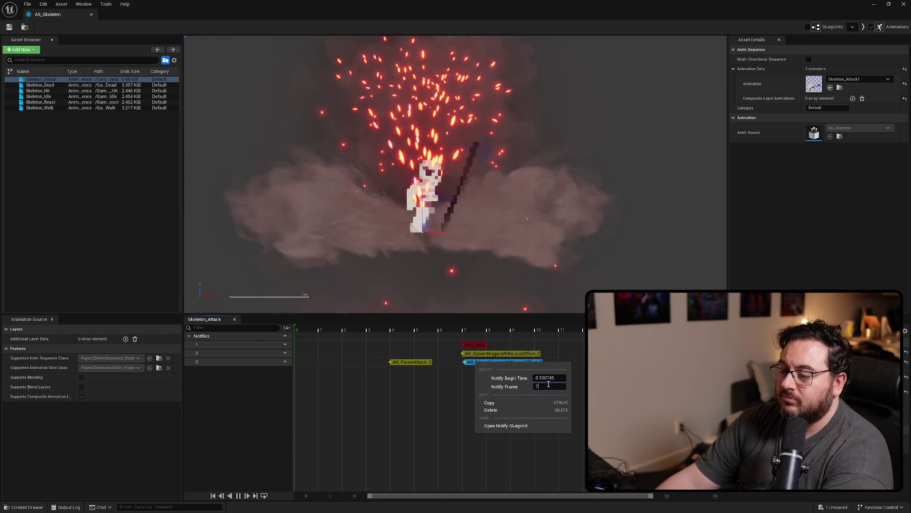
key(Return)
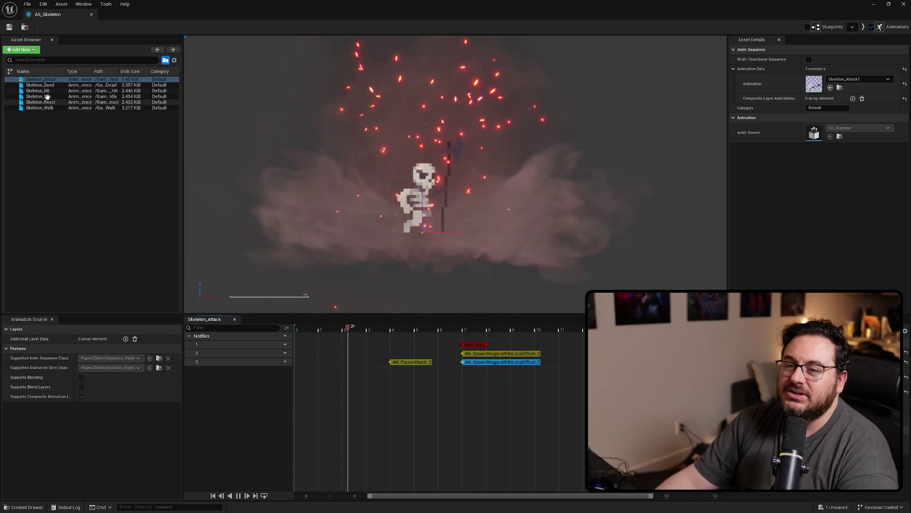
click(57, 82)
key(ctrl+s)
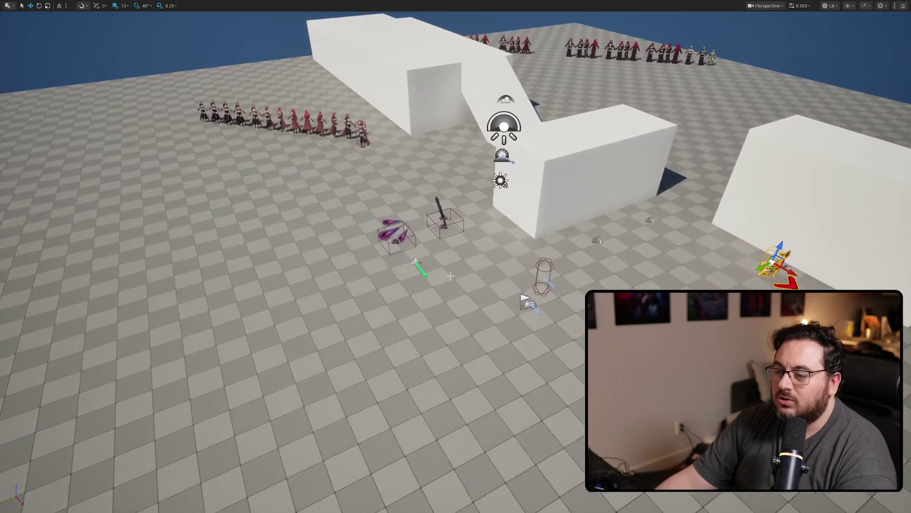
Leave fullscreen, locate the BlazeBlast Niagara system in the Content Browser and duplicate it.
key(F11)
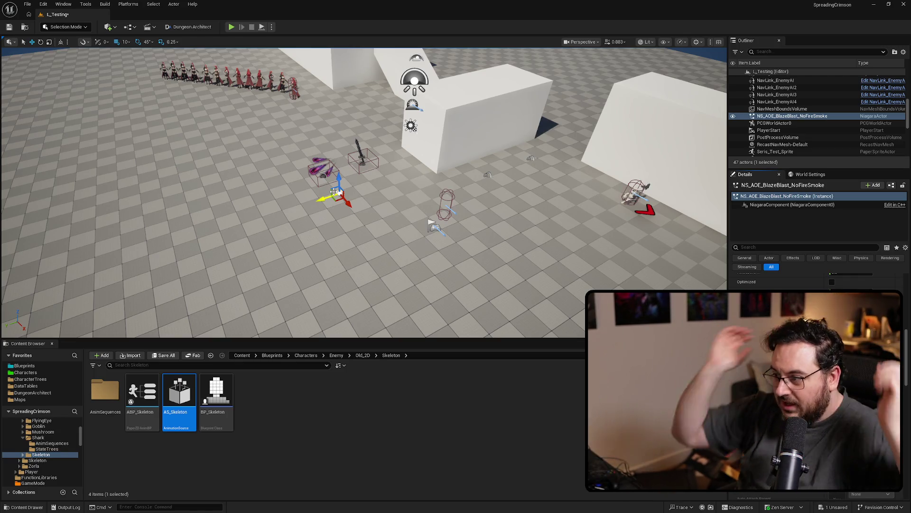
drag(334, 192, 370, 192)
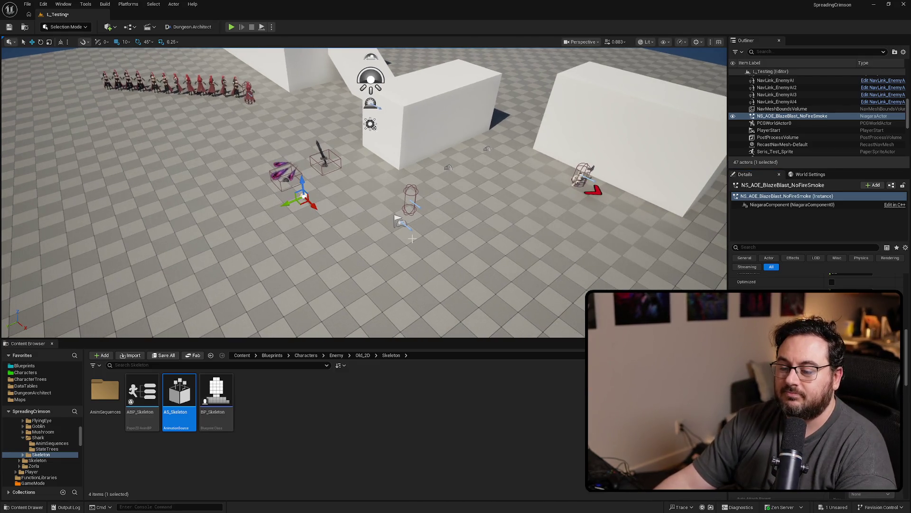
key(ctrl+b)
key(ctrl+d)
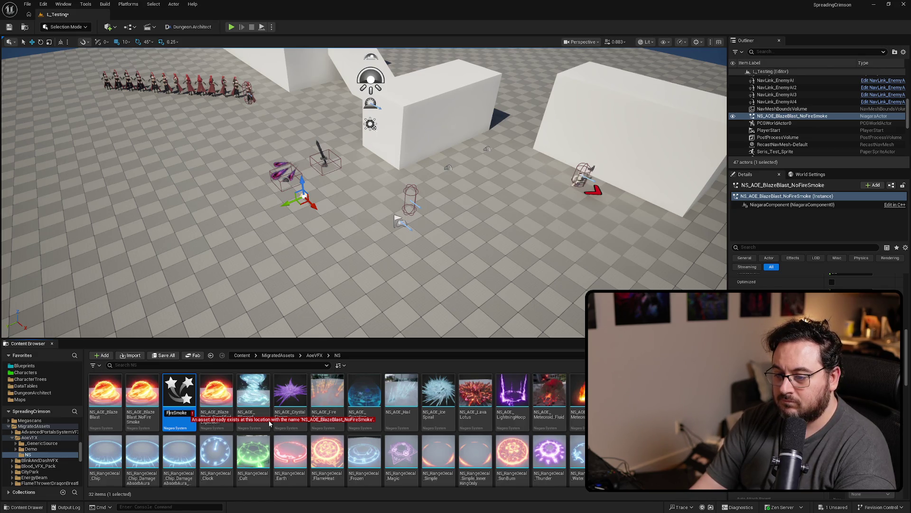
Name the copy NS_AOE_BlazeBlast_GroundEffectsOnly and drag it into the level.
text(Gr)
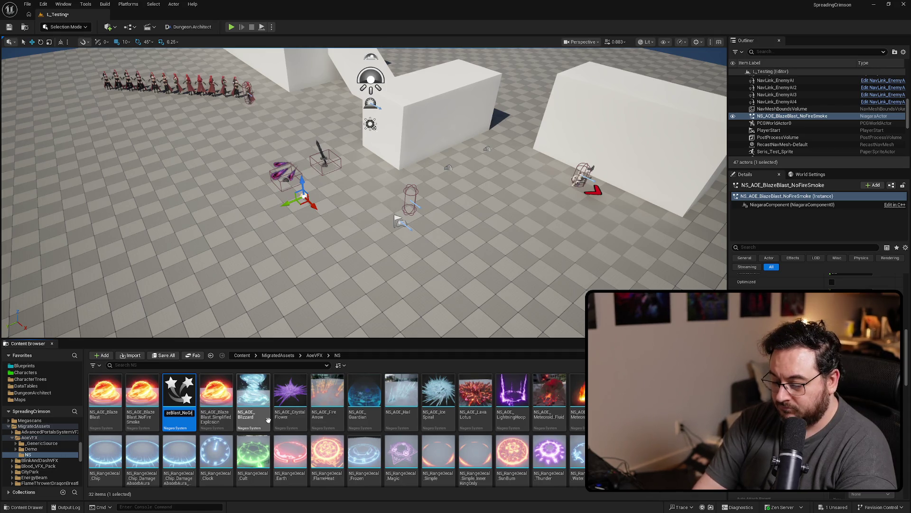
text(_Gro)
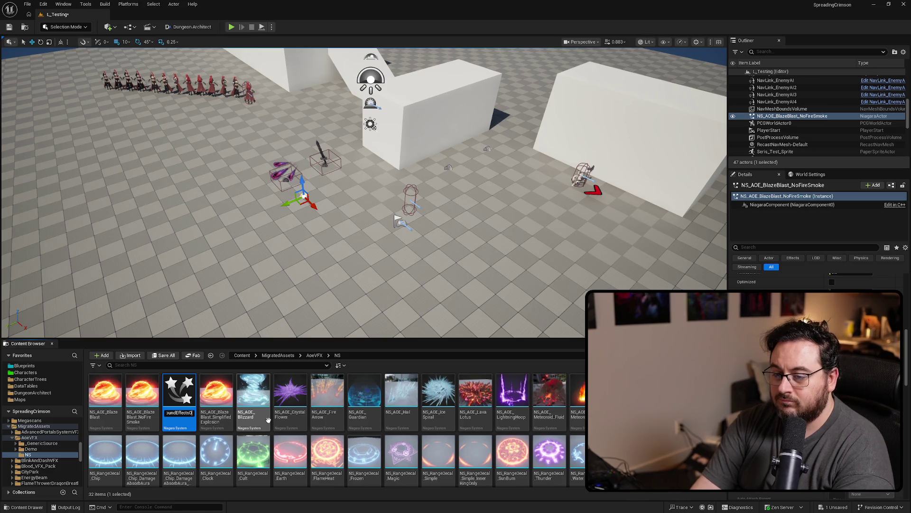
key(Return)
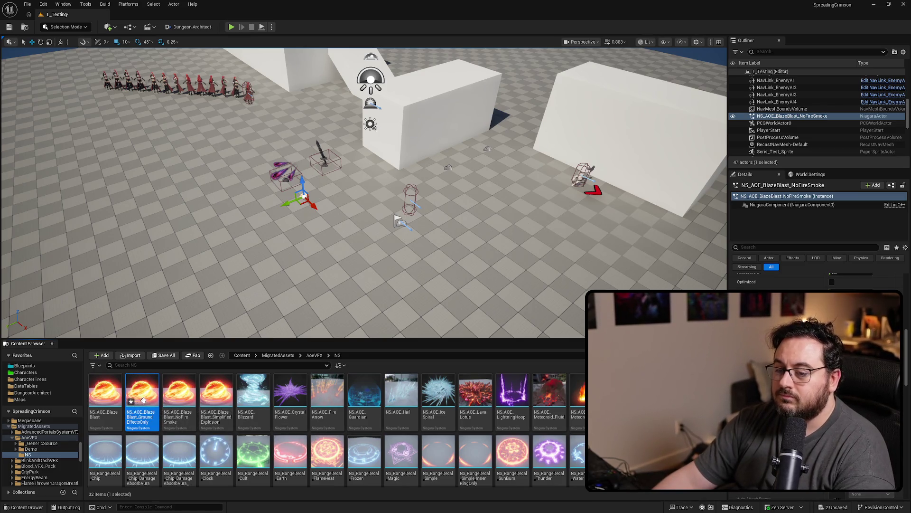
drag(289, 228, 294, 233)
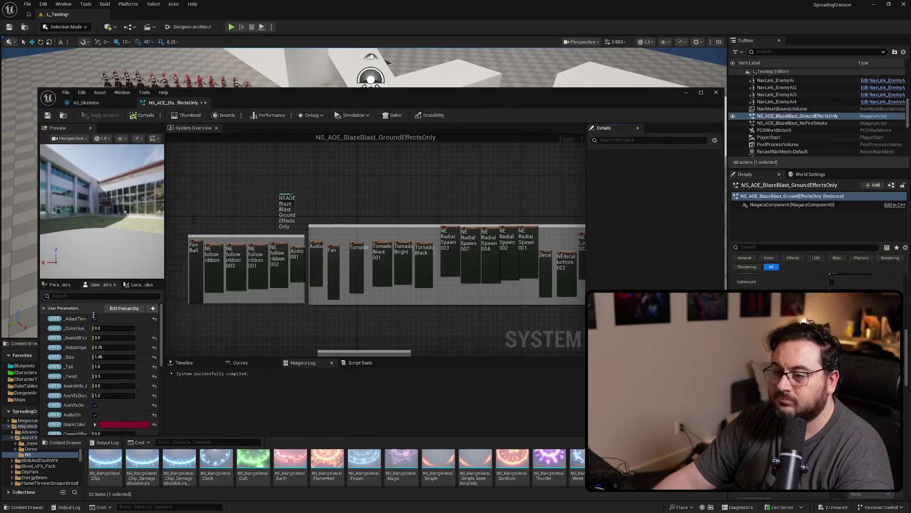
Disable the FireBall, NE_follow_ribbon, NE_follow_ribbon002 and NE_follow_ribbon003 emitters.
scroll(269, 236, up, 4)
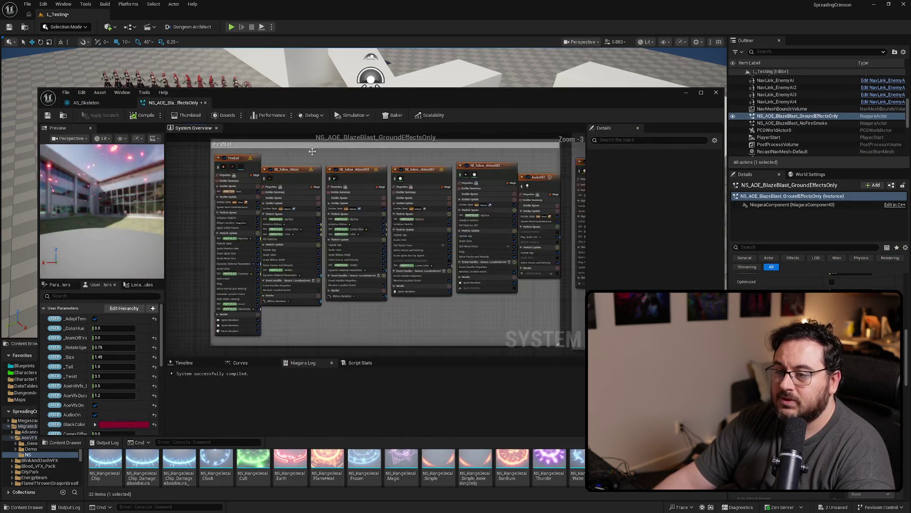
click(203, 187)
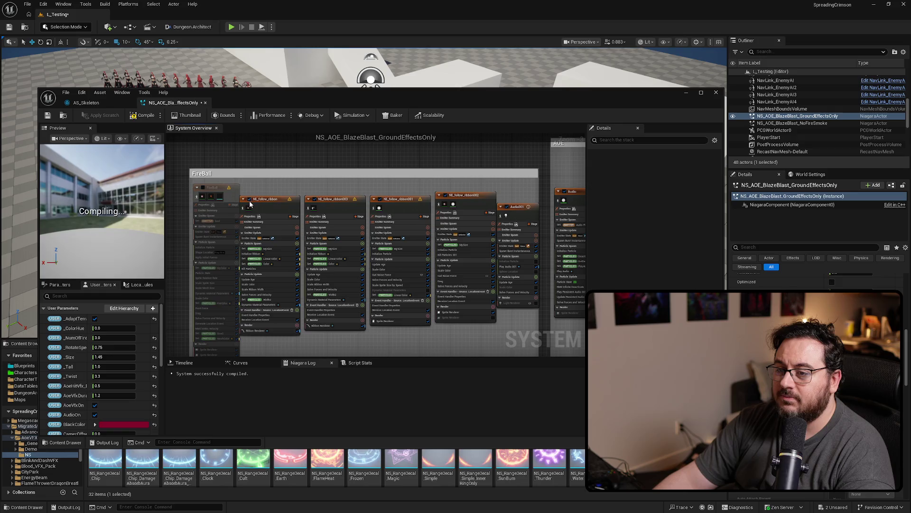
click(250, 199)
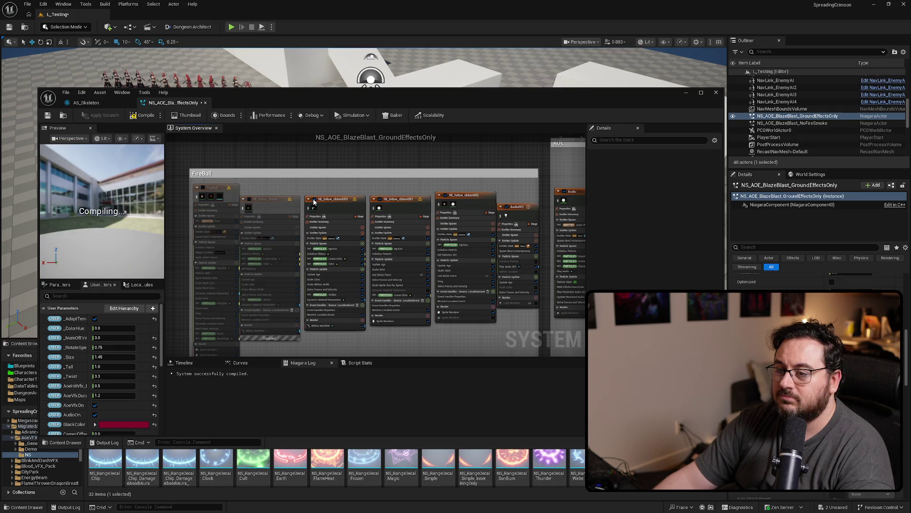
click(379, 198)
click(447, 195)
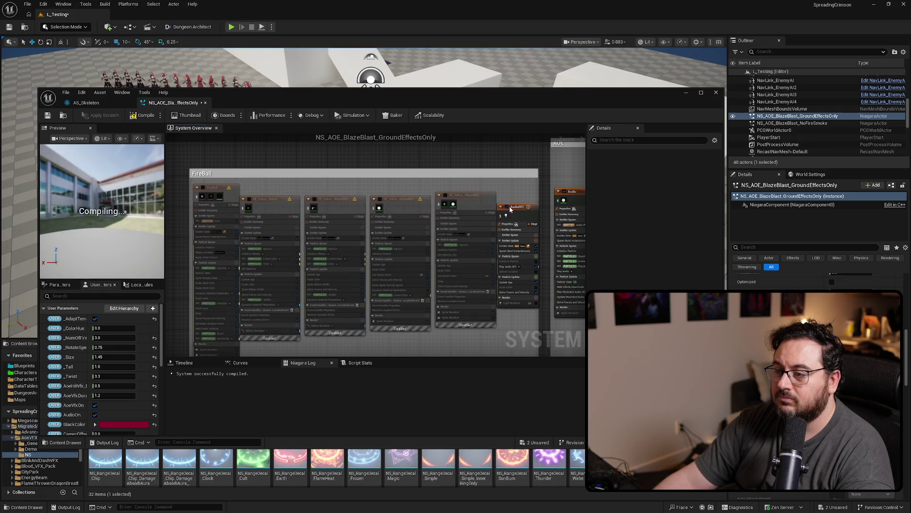
Disable the Tornado, Tornado_Bright and Tornado_Black emitters.
drag(476, 94, 435, 359)
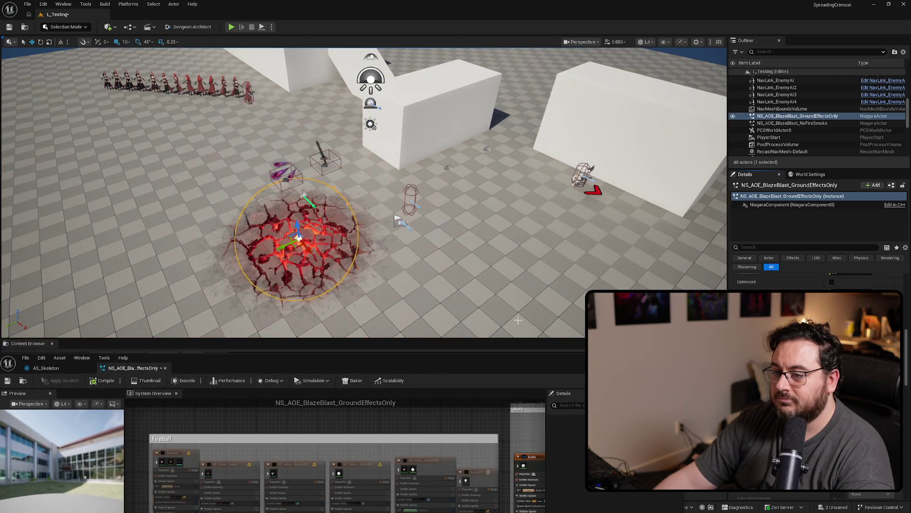
drag(530, 371, 592, 244)
scroll(416, 360, down, 5)
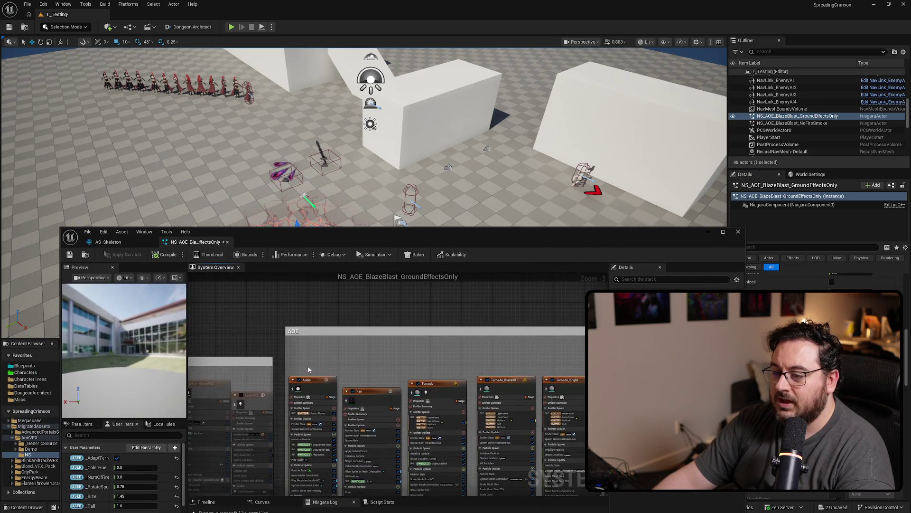
scroll(416, 361, up, 4)
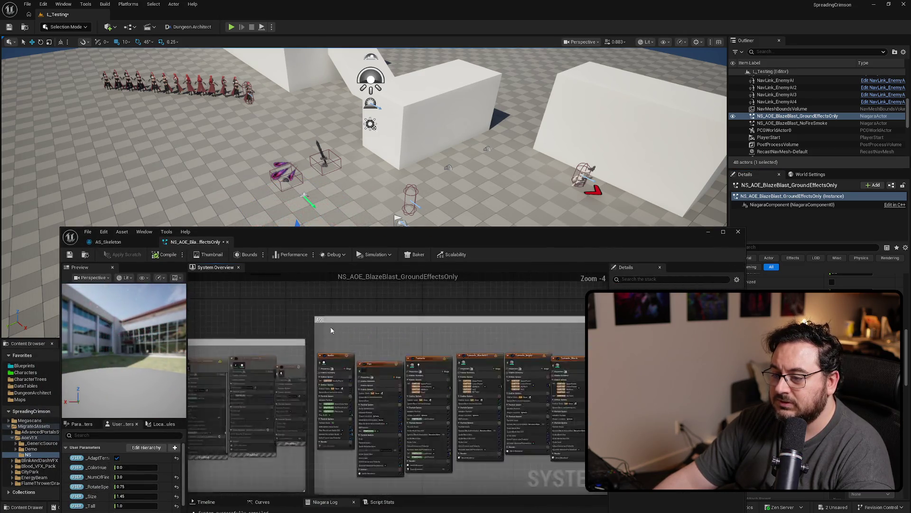
scroll(393, 310, up, 2)
drag(483, 297, 344, 306)
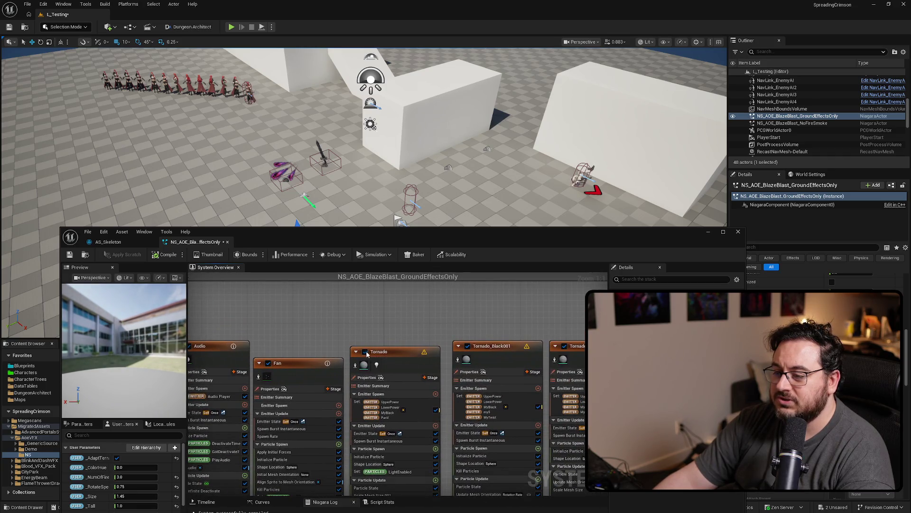
click(365, 351)
drag(565, 238, 509, 290)
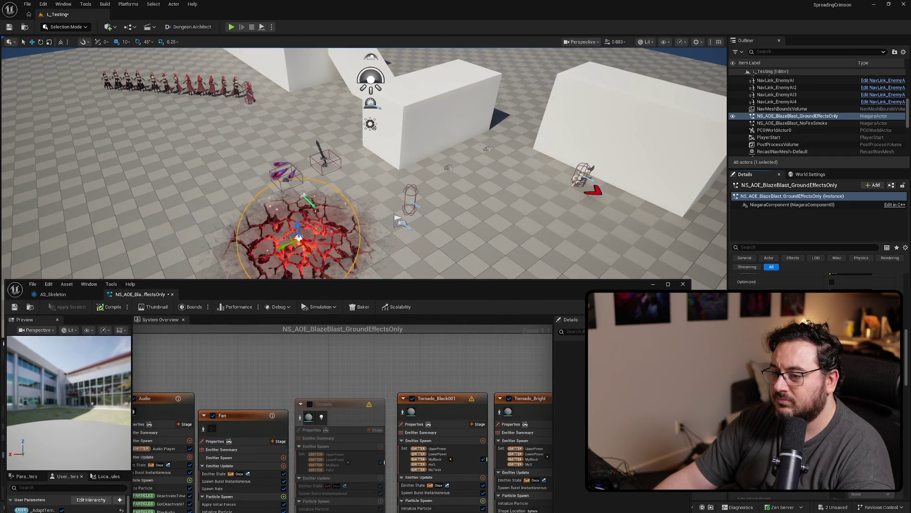
drag(404, 284, 470, 372)
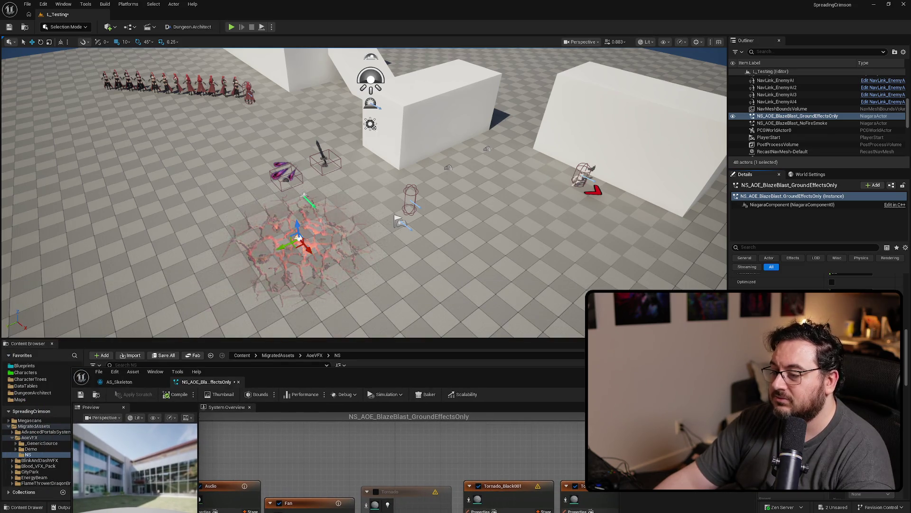
drag(374, 461, 376, 438)
mouse_move(562, 437)
mouse_down()
mouse_move(463, 438)
mouse_move(375, 425)
mouse_up()
click(389, 450)
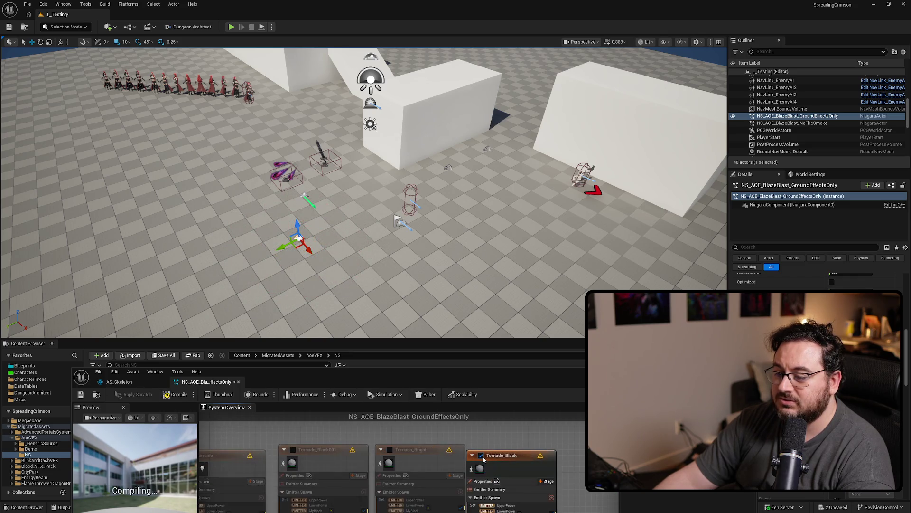
click(481, 456)
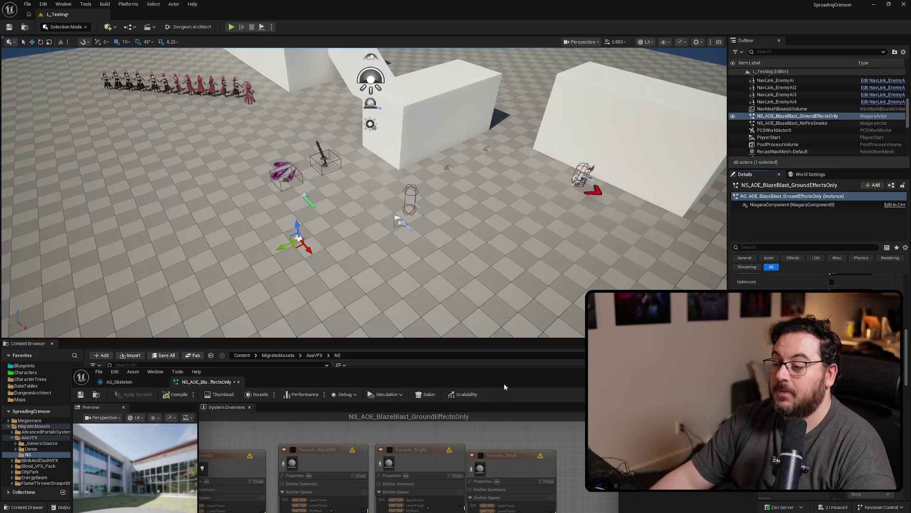
Set the _Size user parameter to 1.0, preview the blast in the level, and save the system.
drag(504, 385, 641, 186)
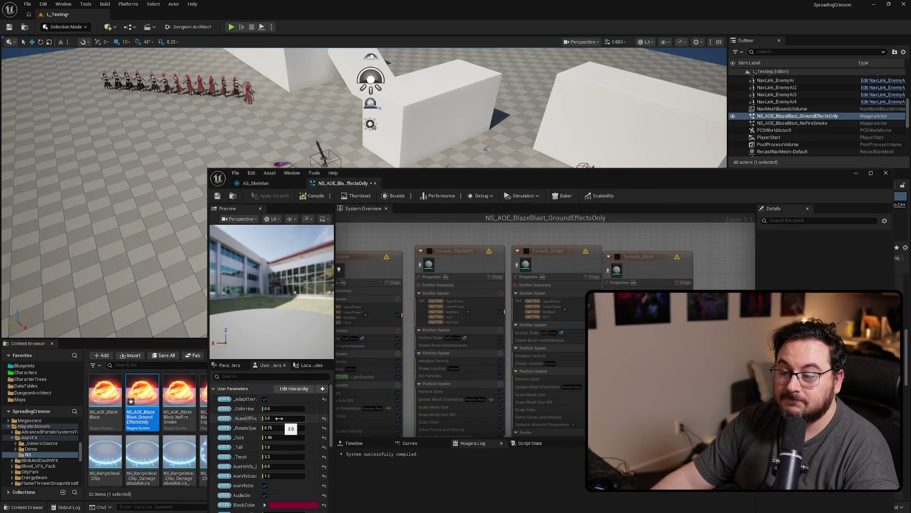
click(289, 436)
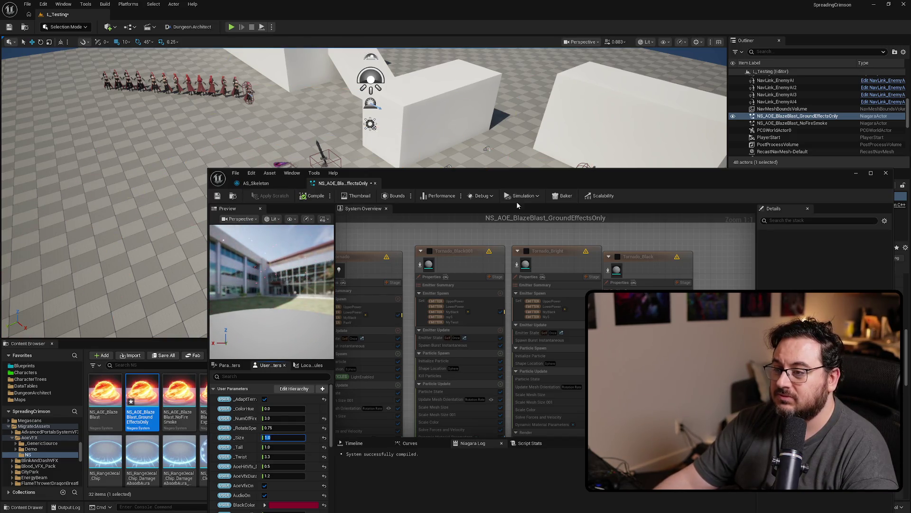
mouse_move(537, 181)
mouse_down()
mouse_move(433, 303)
mouse_move(358, 357)
mouse_move(374, 393)
mouse_up()
mouse_move(389, 199)
mouse_down()
mouse_move(389, 189)
mouse_move(380, 195)
mouse_move(389, 193)
mouse_up()
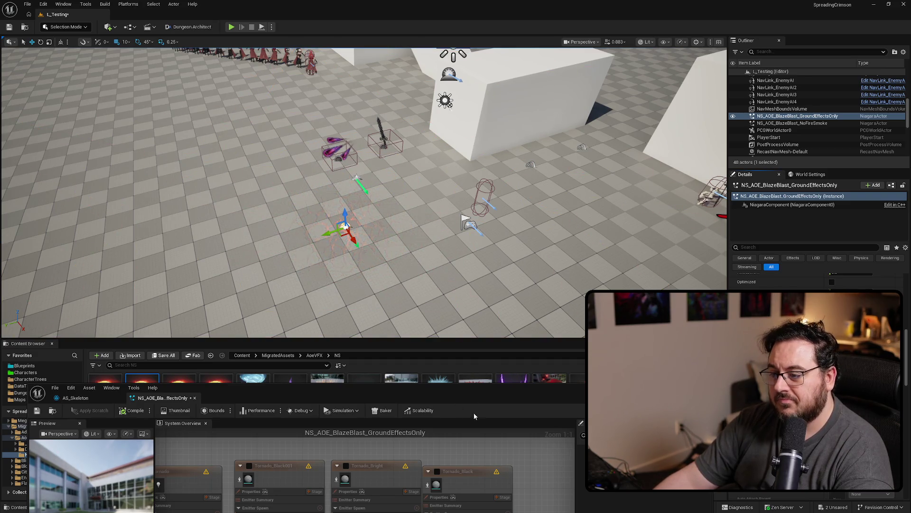
drag(478, 392, 540, 213)
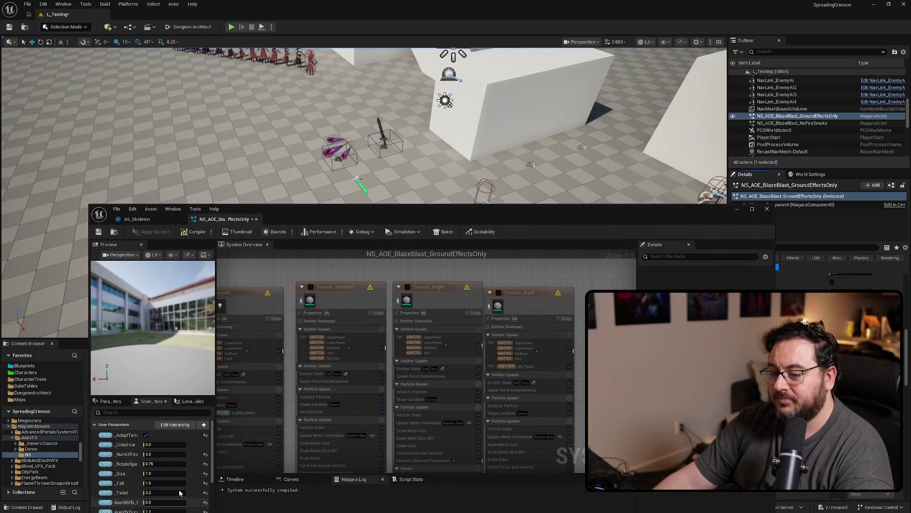
drag(176, 240, 296, 72)
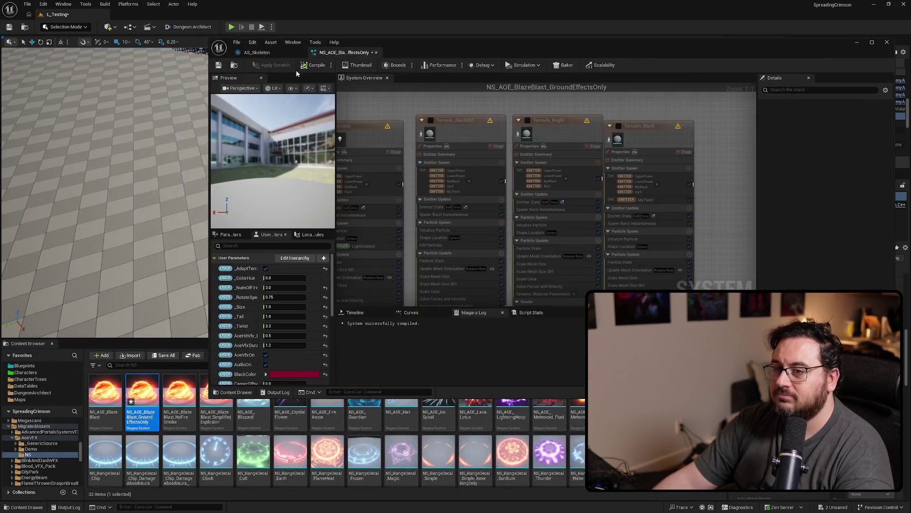
click(219, 67)
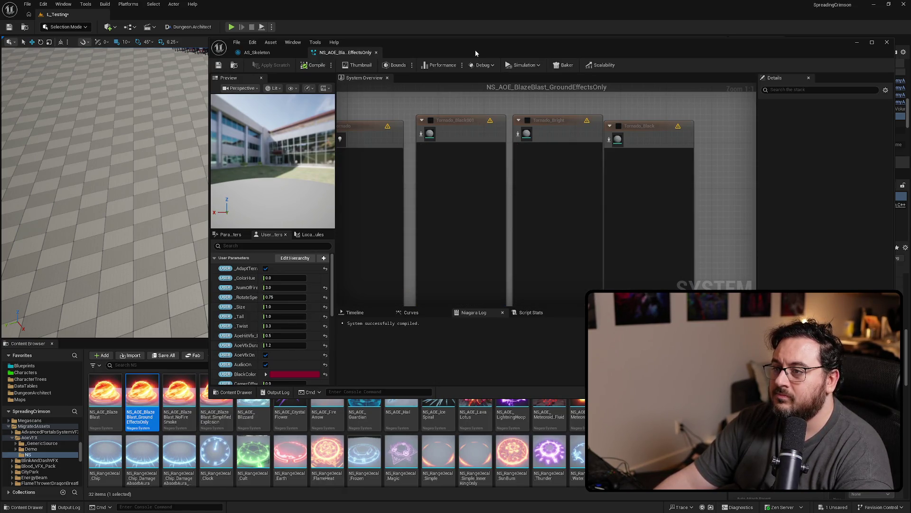
key(alt+Tab)
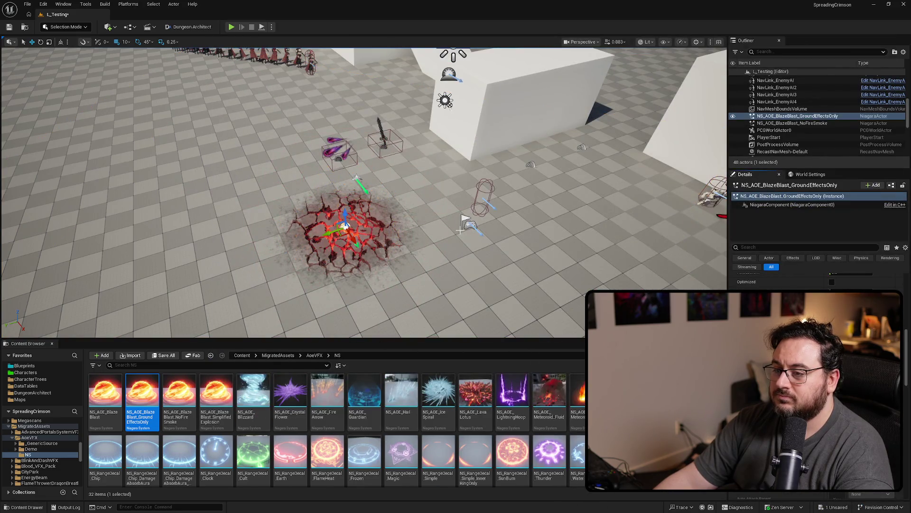
drag(475, 238, 475, 256)
click(350, 150)
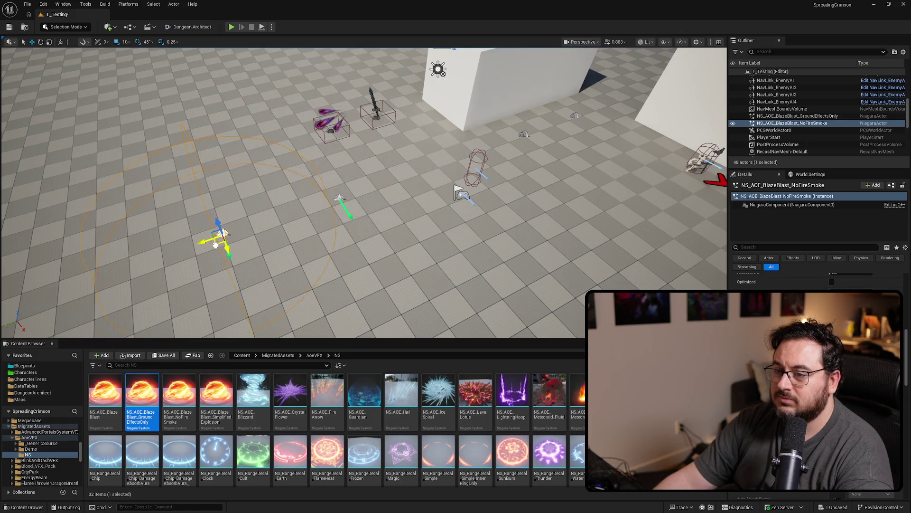
ctrl+click(339, 200)
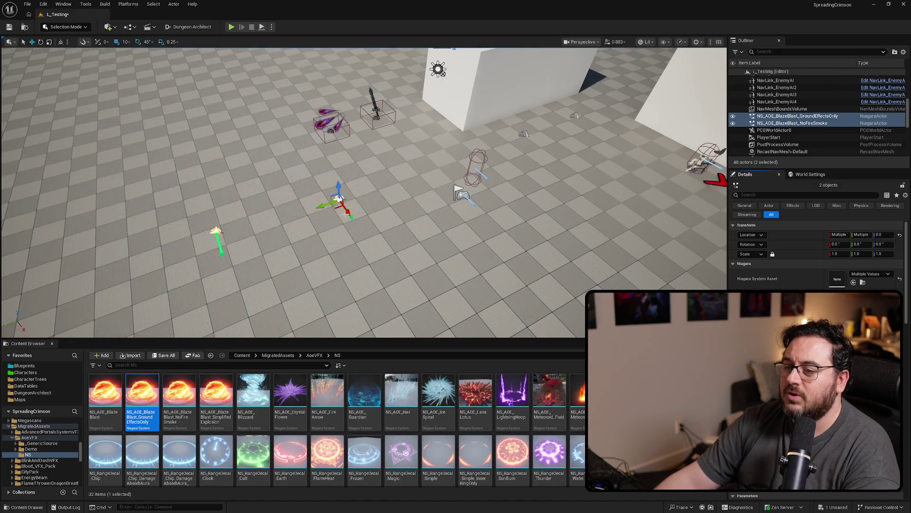
click(798, 116)
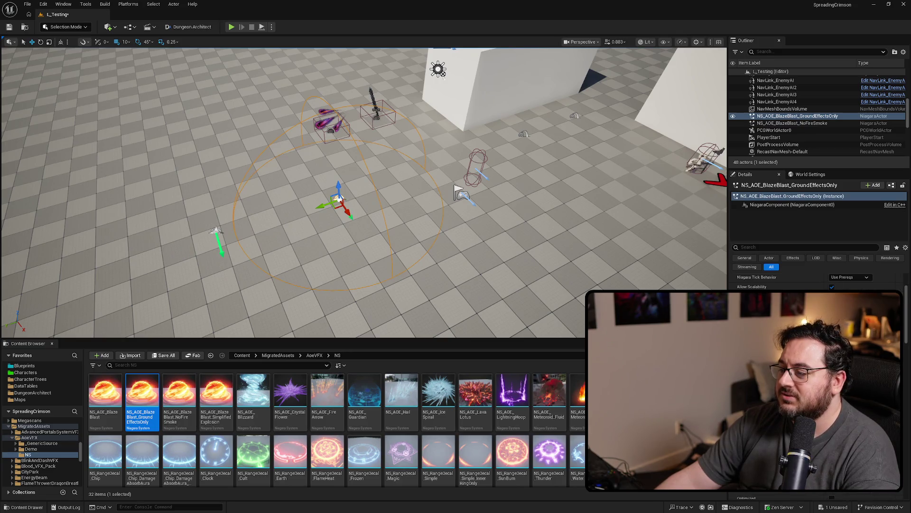
Filter the actor's Details by 'delay' and set AoeHitVfx_Delay to 0.0.
scroll(819, 380, up, 1)
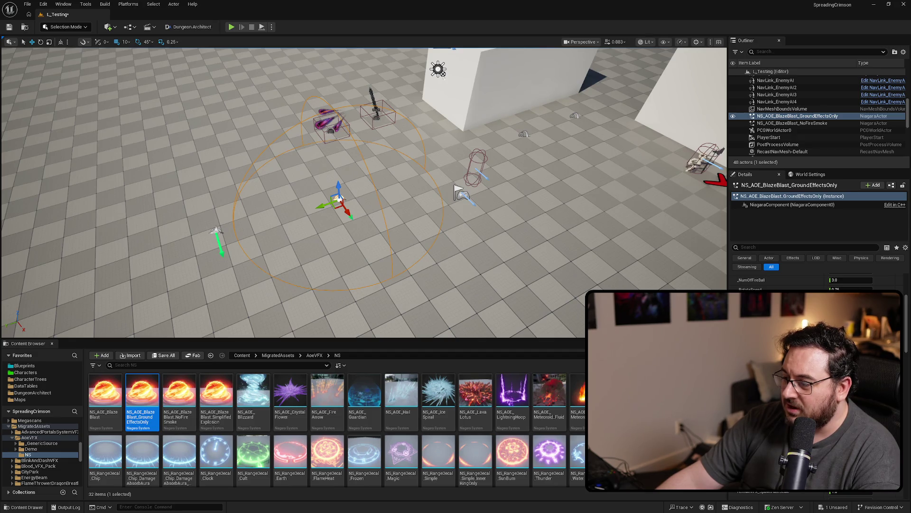
scroll(819, 380, up, 3)
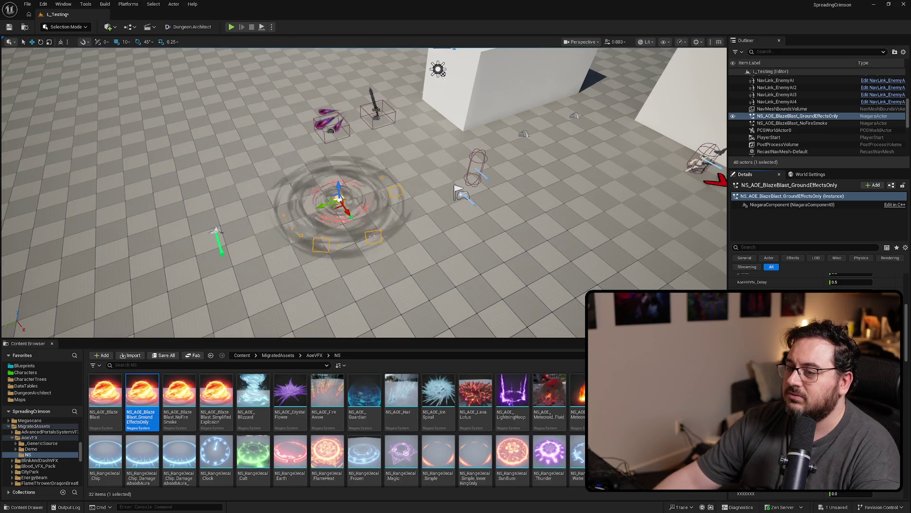
scroll(819, 380, down, 3)
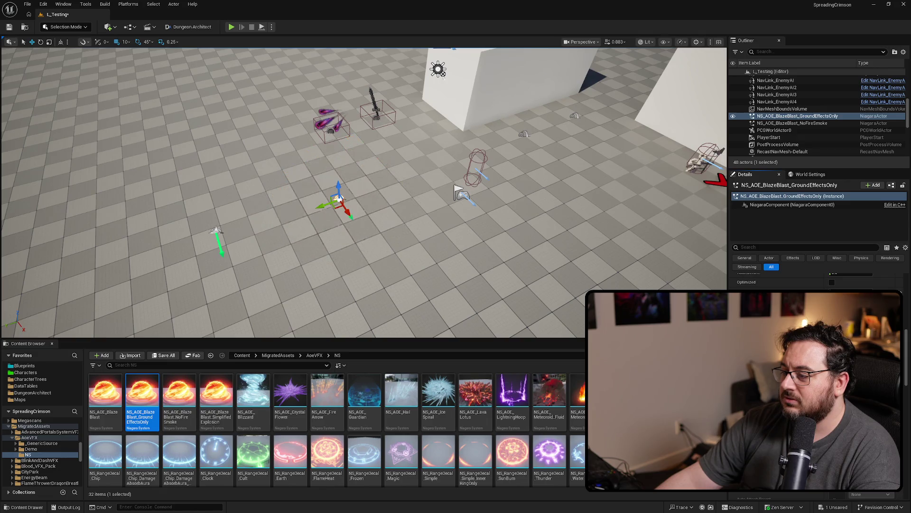
scroll(819, 380, up, 3)
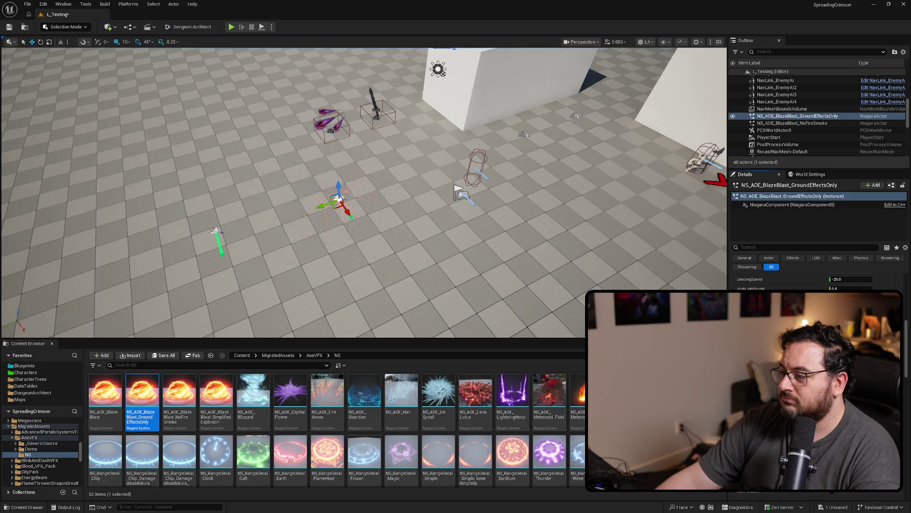
scroll(819, 380, up, 2)
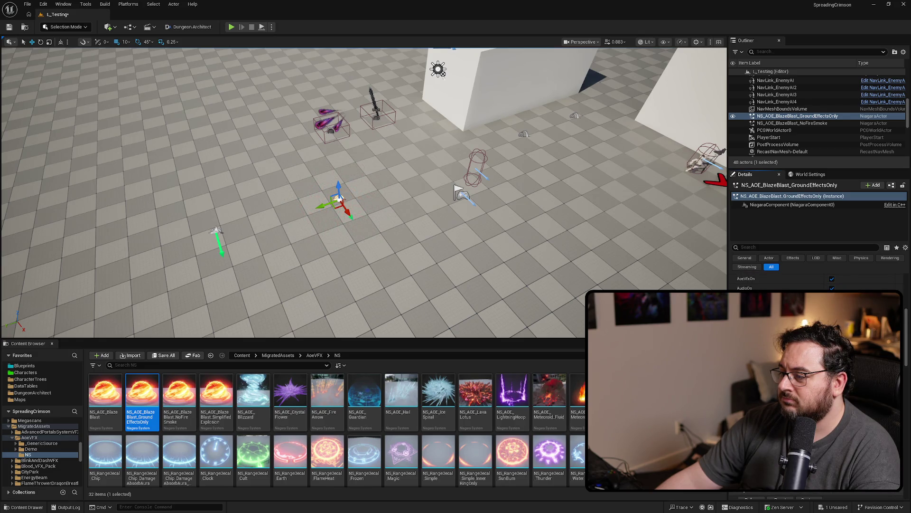
click(784, 246)
text(delay)
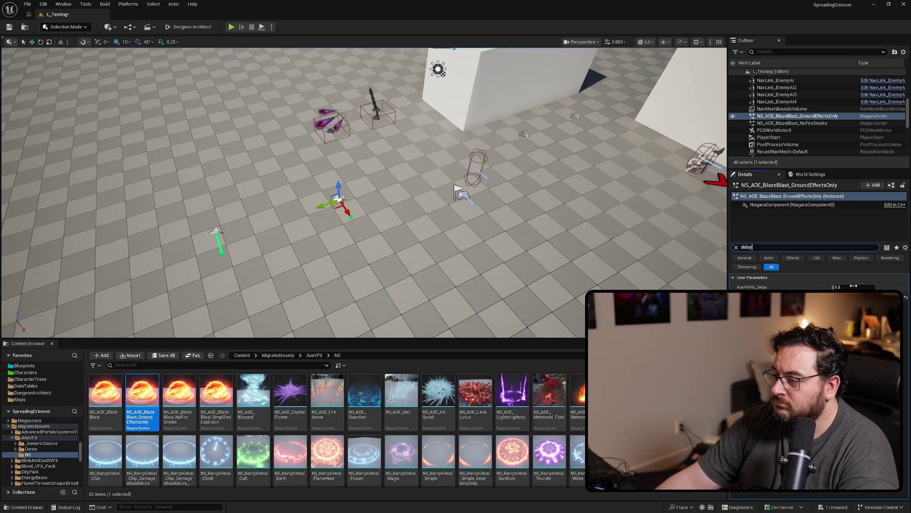
click(855, 287)
text(0.0)
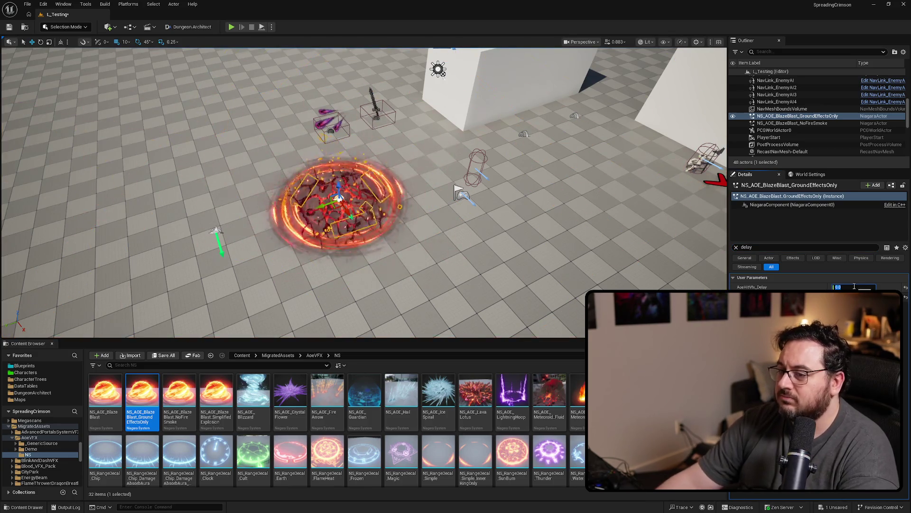
click(736, 247)
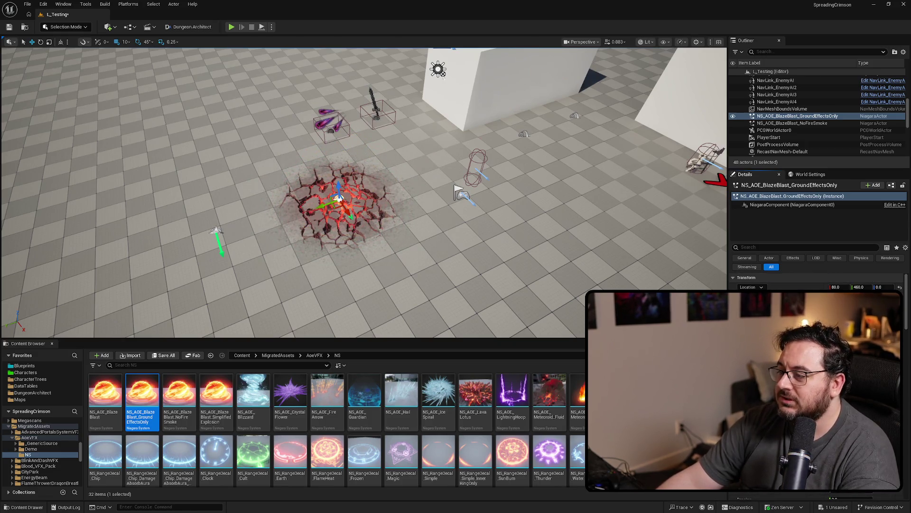
key(a)
key(a)
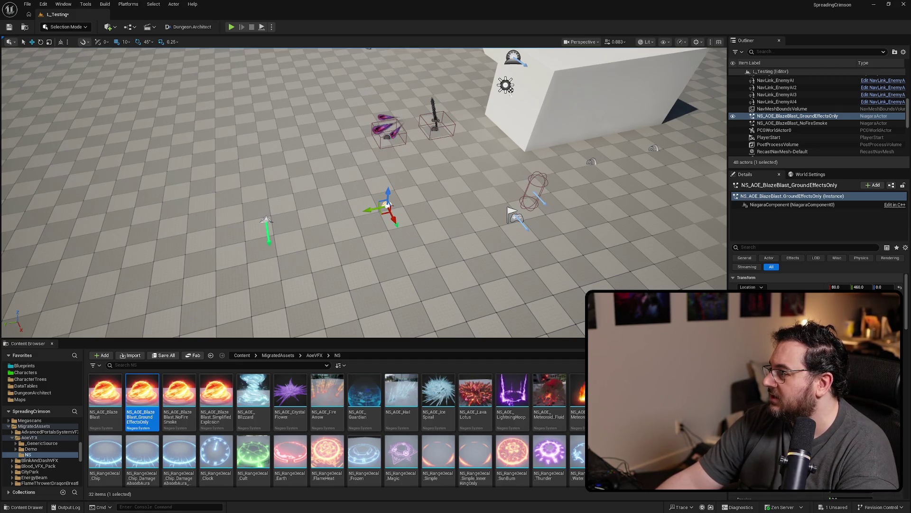
key(ctrl+e)
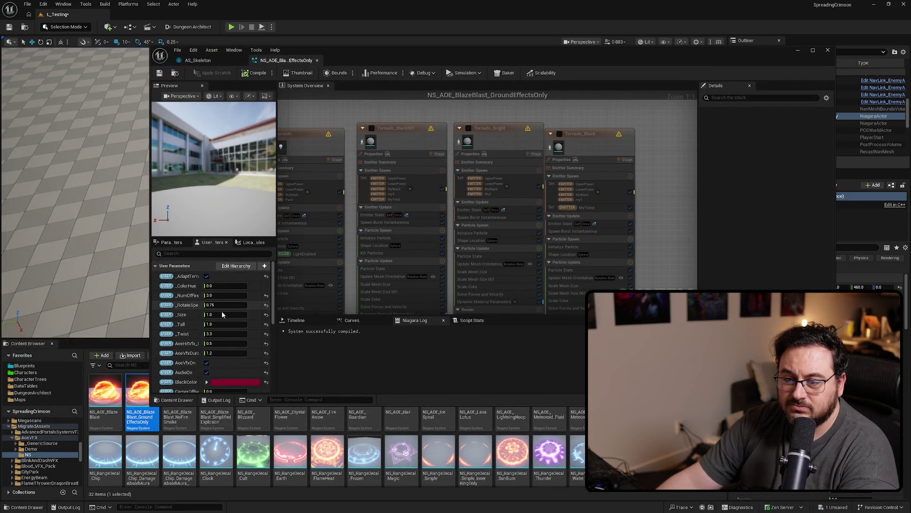
Commit AoeHitVfx_Delay 0.0 in the system's User Parameters and return to the level editor.
key(Return)
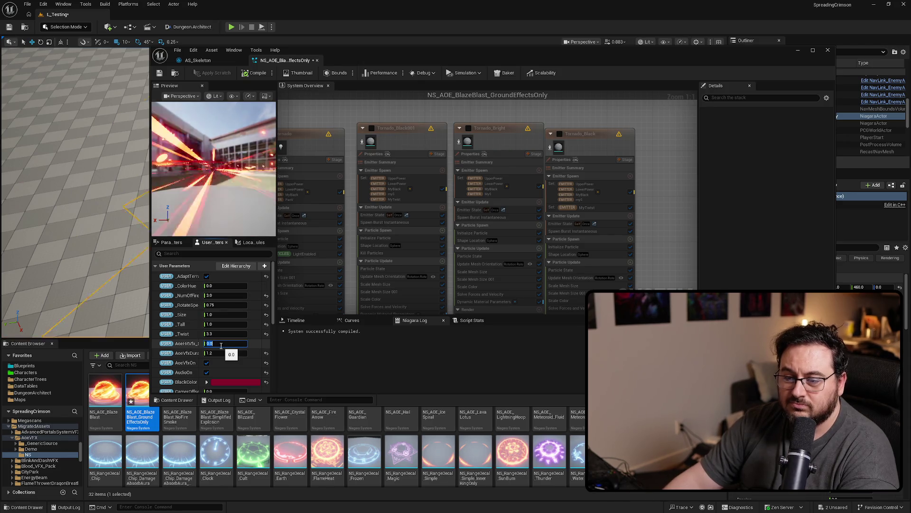
key(alt+Tab)
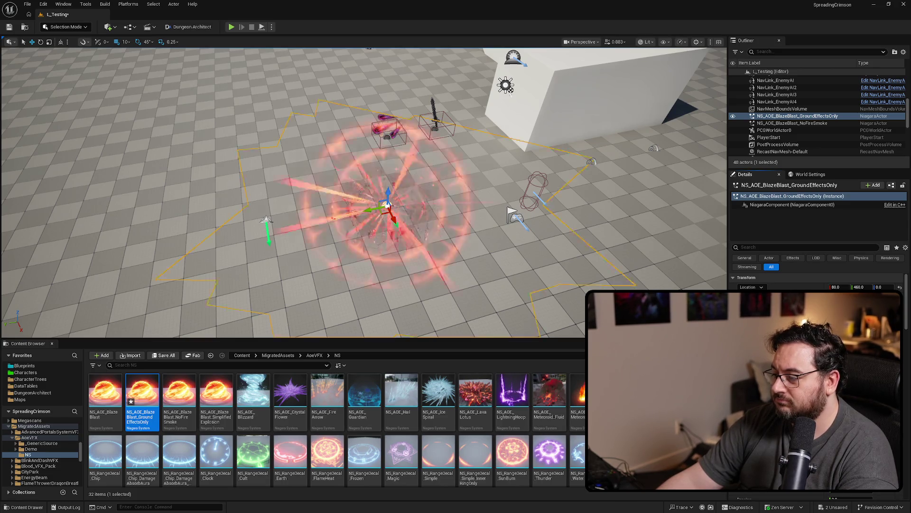
Delete the previously placed GroundEffectsOnly actor from the level.
key(d)
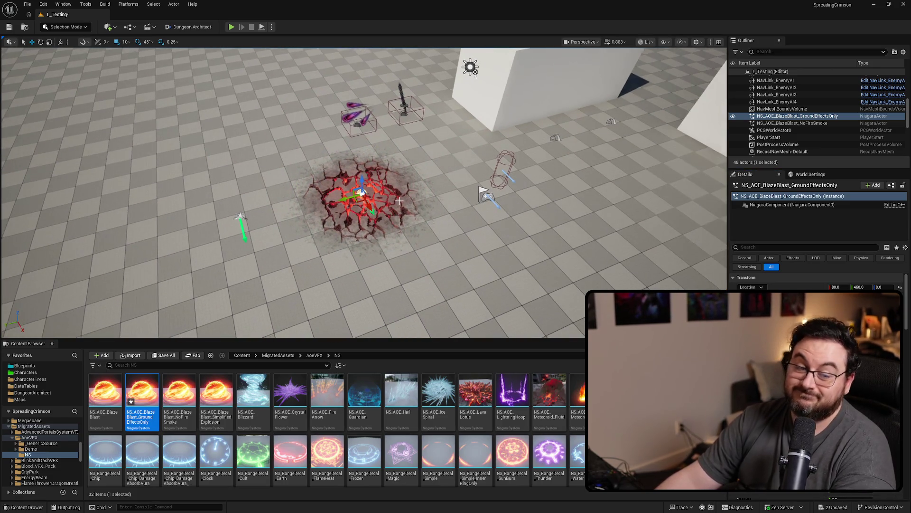
key(Delete)
key(a)
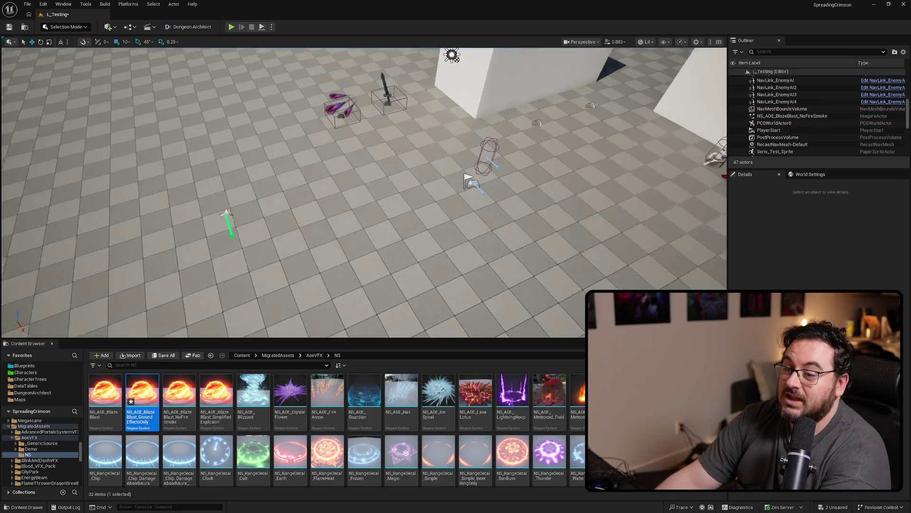
Place a fresh NS_AOE_BlazeBlast_GroundEffectsOnly in L_Testing and save the map.
click(340, 213)
key(a)
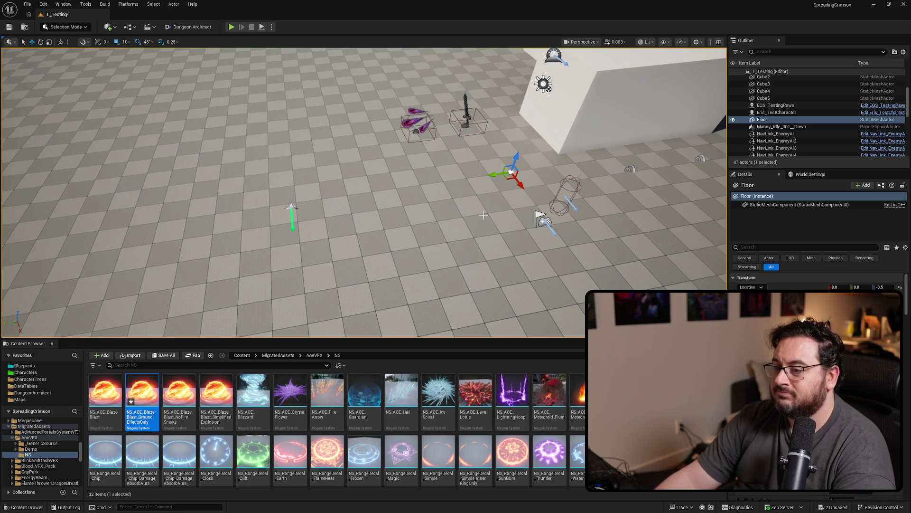
click(290, 209)
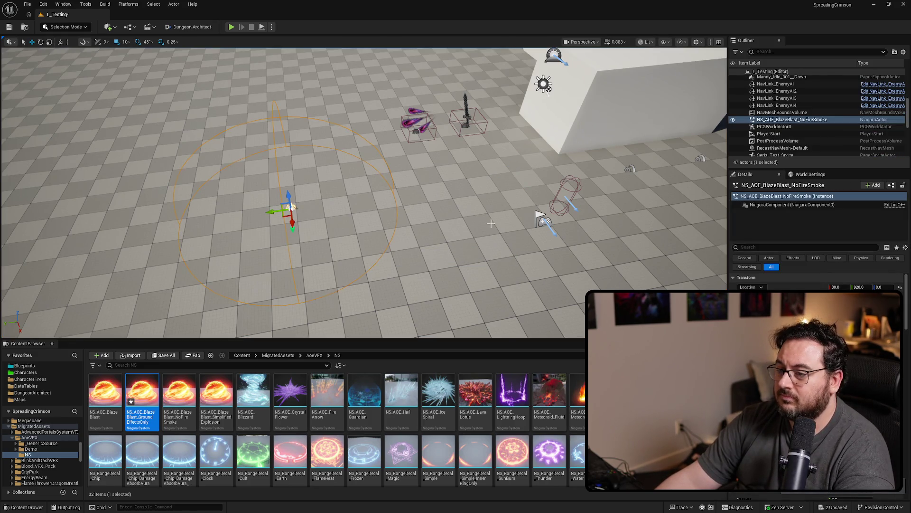
key(s)
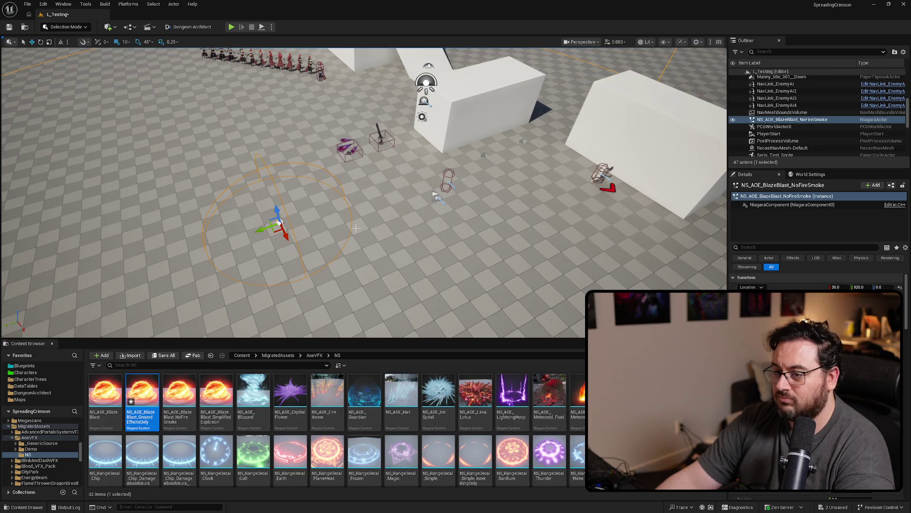
click(405, 238)
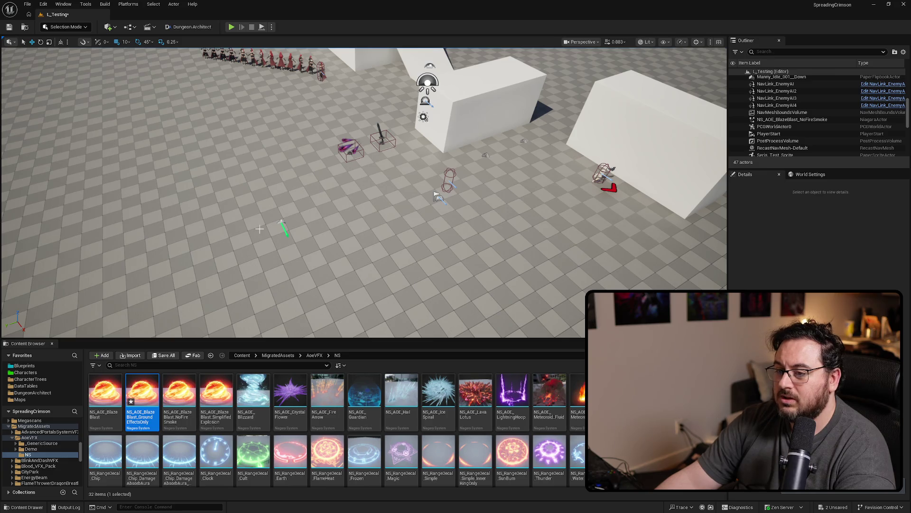
drag(143, 394, 356, 204)
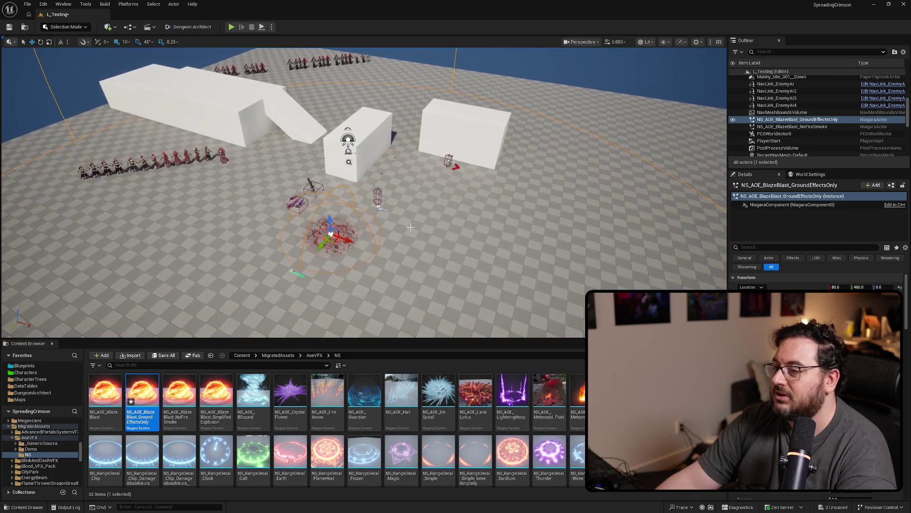
key(ctrl+s)
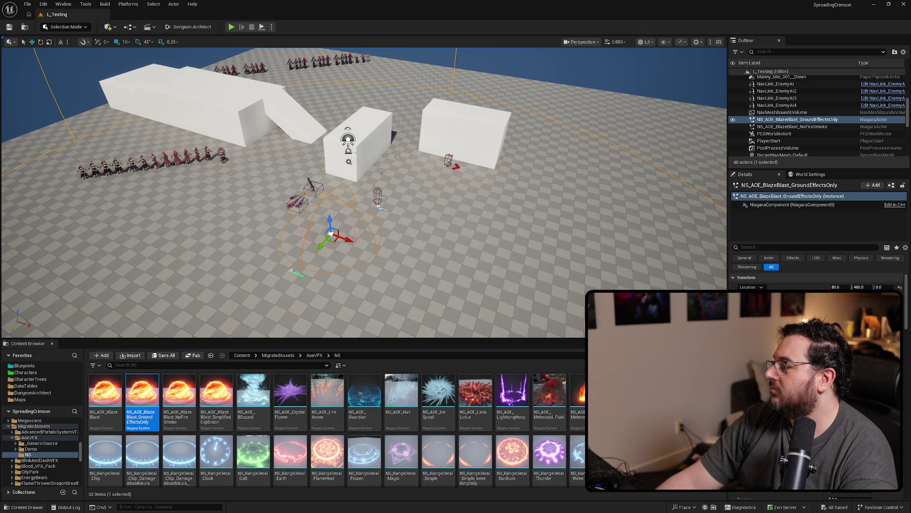
key(alt+Tab)
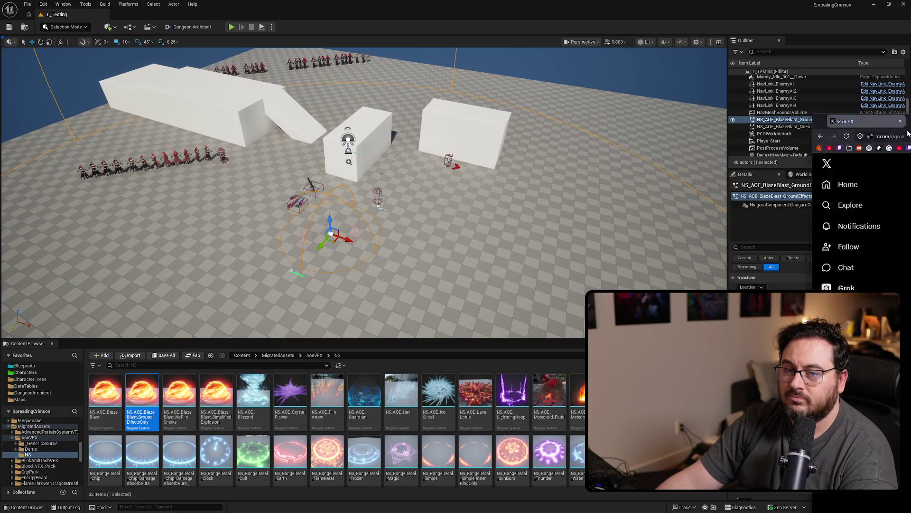
Ask Grok whether deleting the Derived Data Cache fixes slow UE5 undo and read the answer.
text(In UE5 my undo is real)
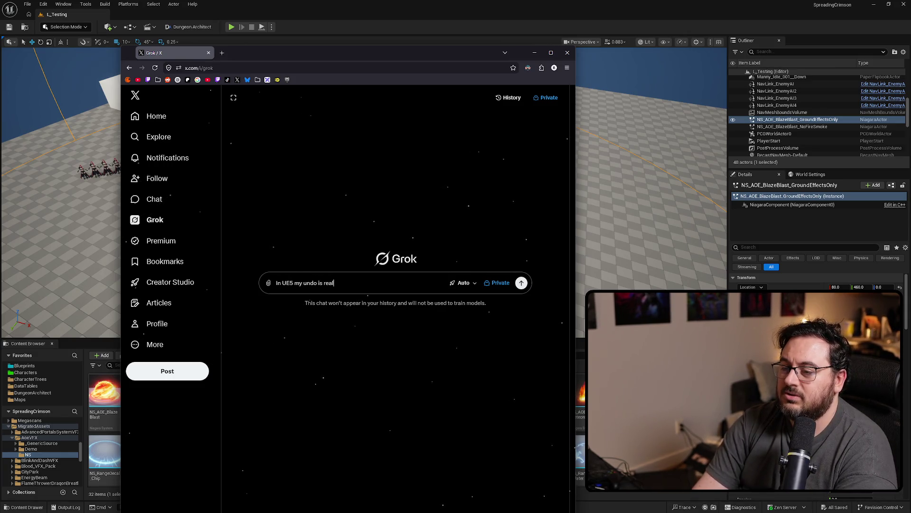
text(ly slow.)
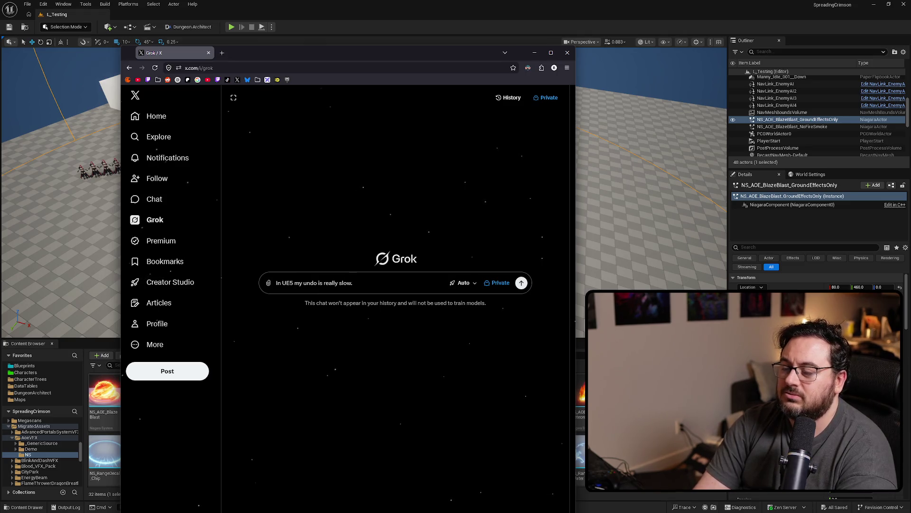
text( Would delete)
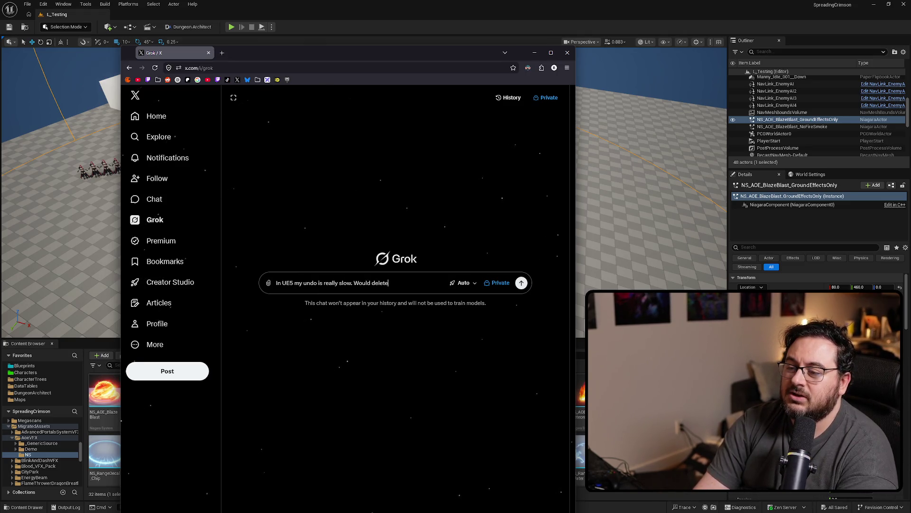
text(riv)
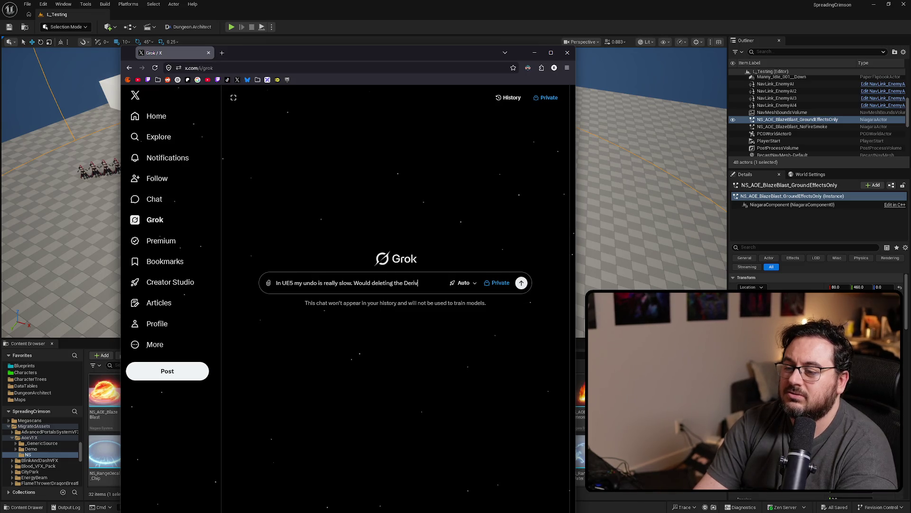
text(ed Data Cac)
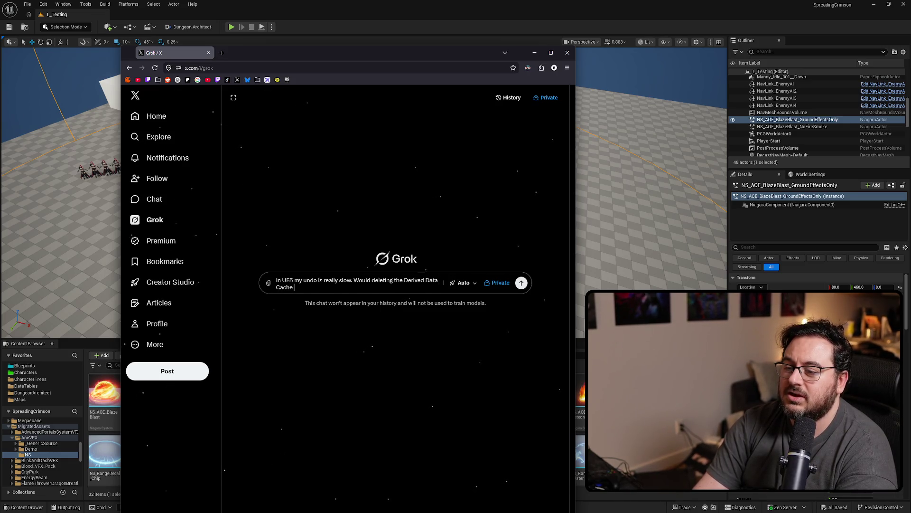
text( help or i)
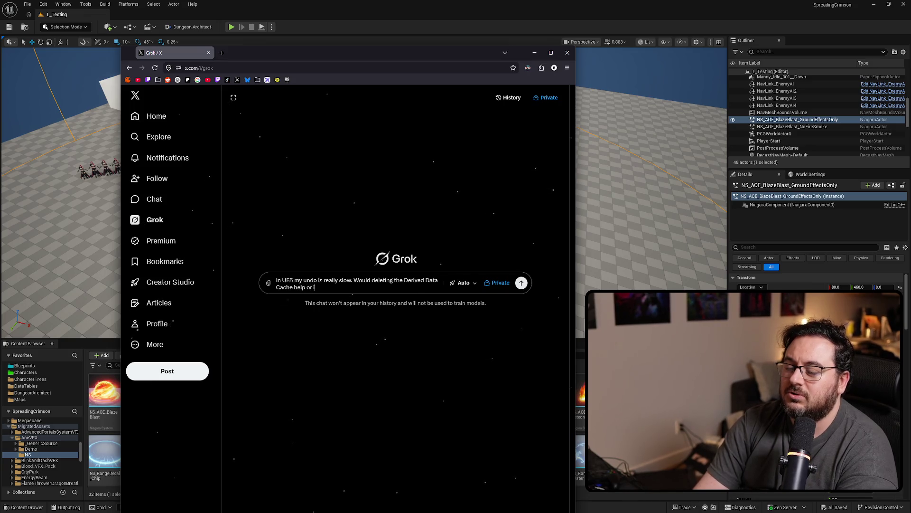
text(s it something else?)
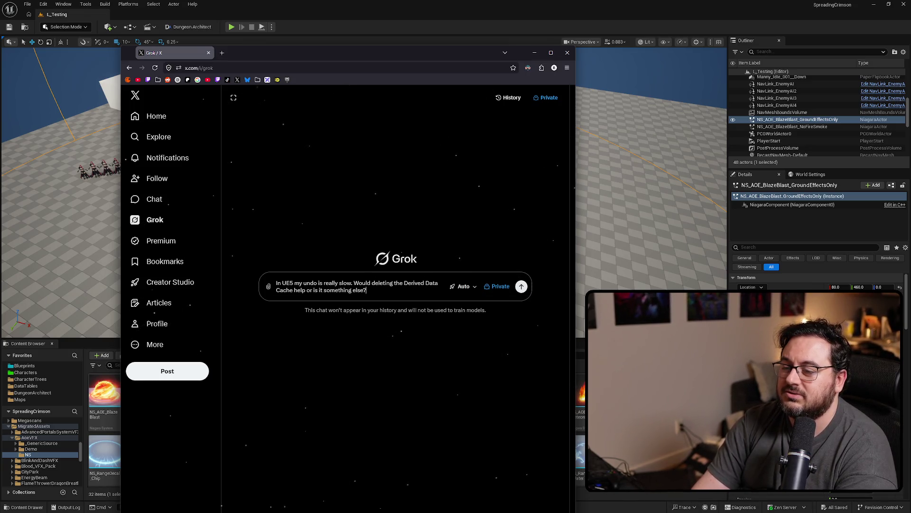
key(Return)
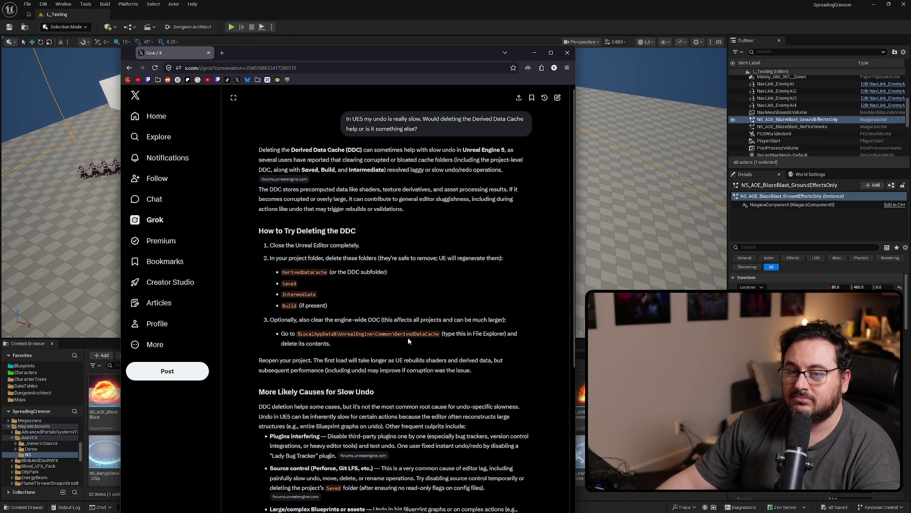
scroll(409, 337, down, 3)
scroll(408, 340, down, 3)
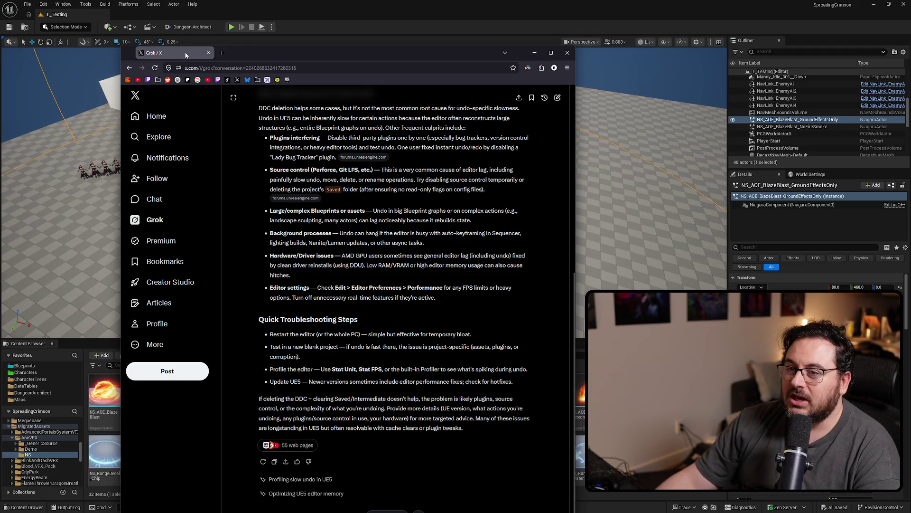
key(alt+Tab)
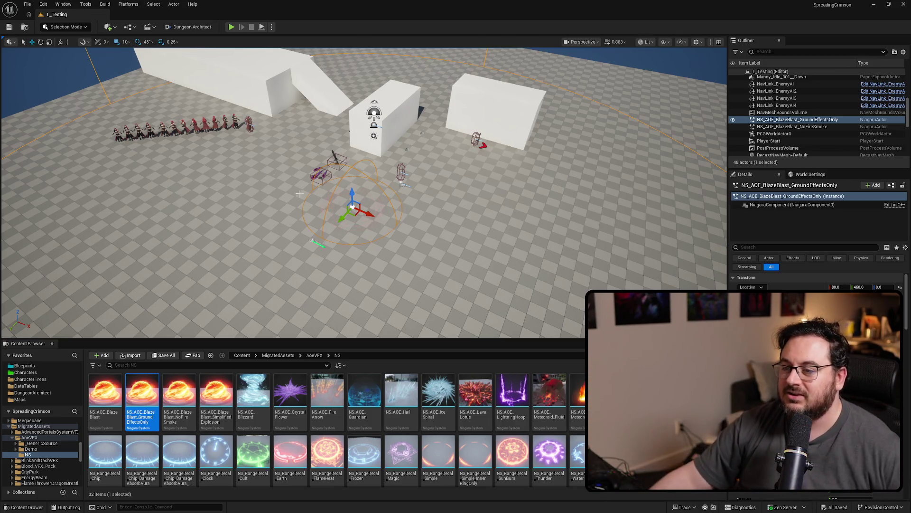
Test-move the ground-effects actor to X 1040, undo it back to X 80, and save the level.
drag(370, 214, 491, 267)
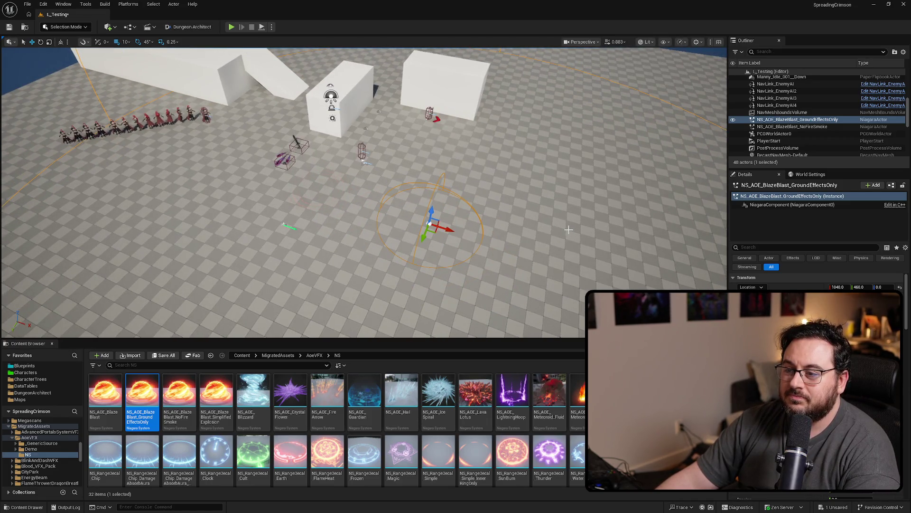
key(ctrl+z)
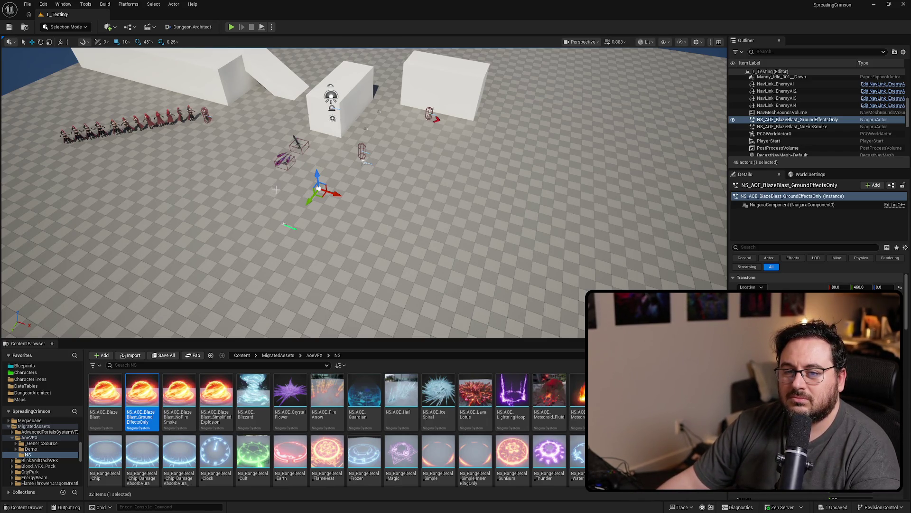
scroll(364, 192, up, 5)
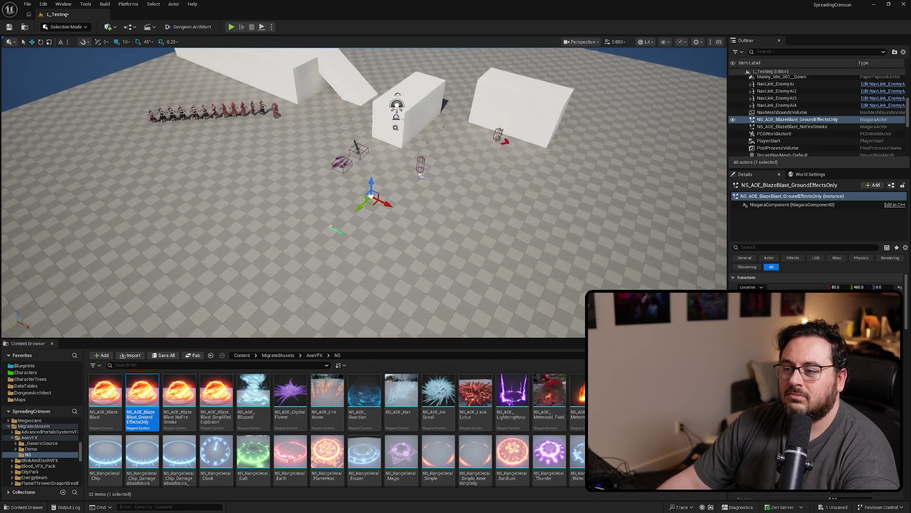
scroll(364, 192, down, 3)
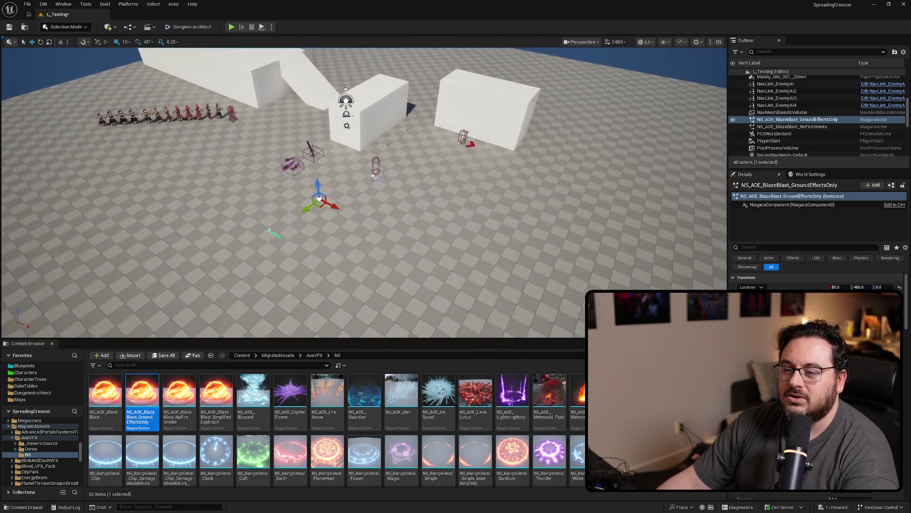
key(ctrl+s)
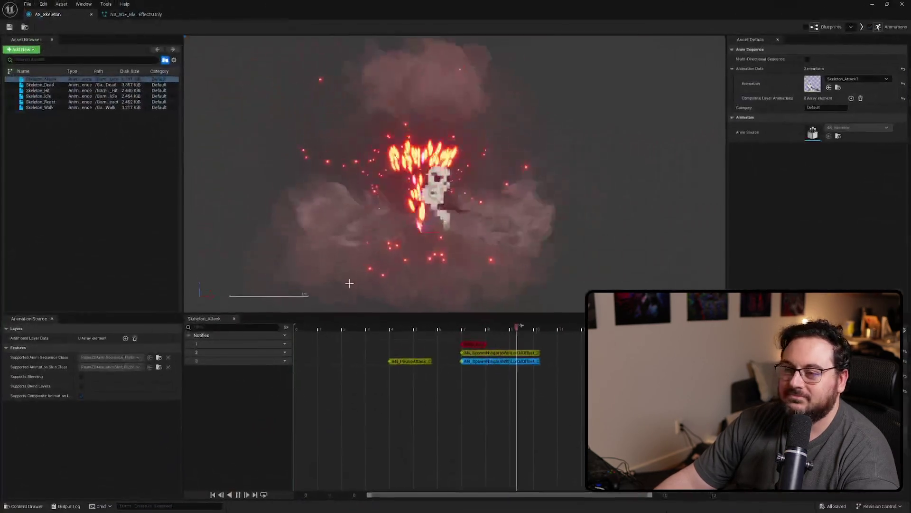
Add three more notify tracks to Skeleton_Attack so the notify tracks run up to track 6.
click(489, 362)
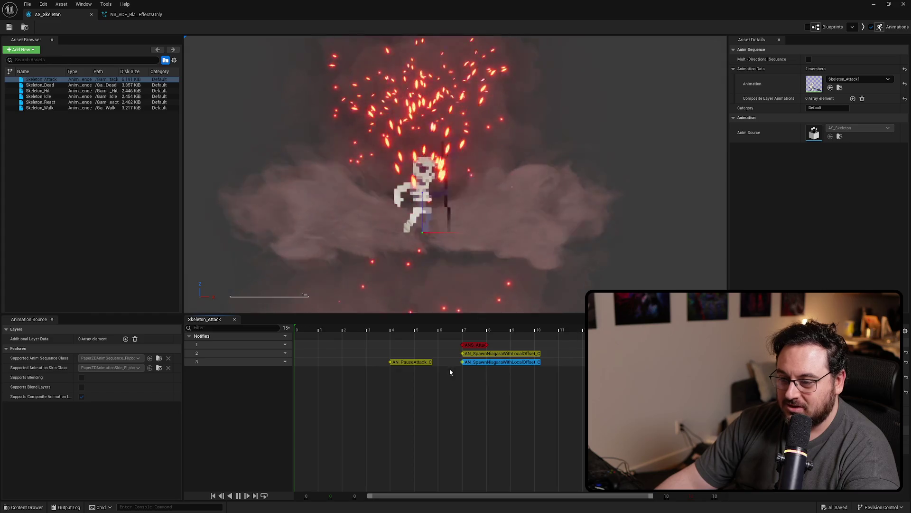
click(285, 344)
click(298, 354)
click(284, 344)
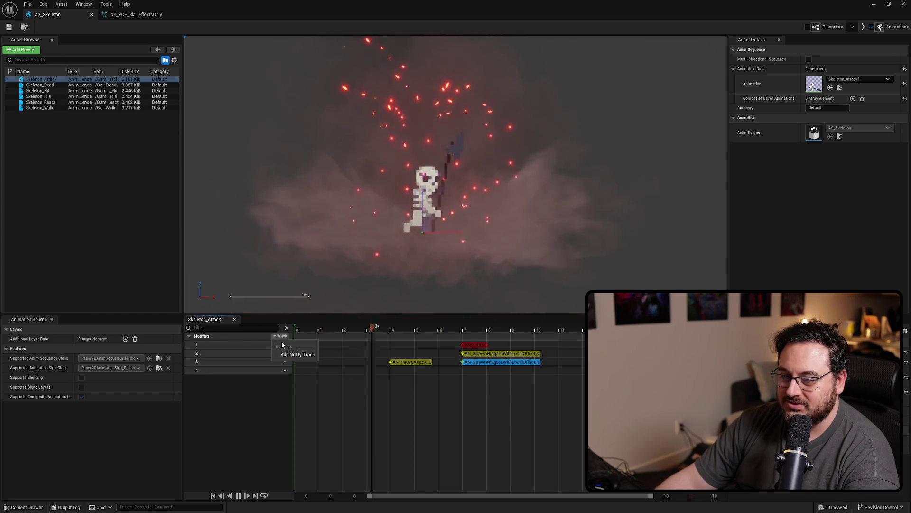
click(298, 355)
click(280, 337)
click(299, 350)
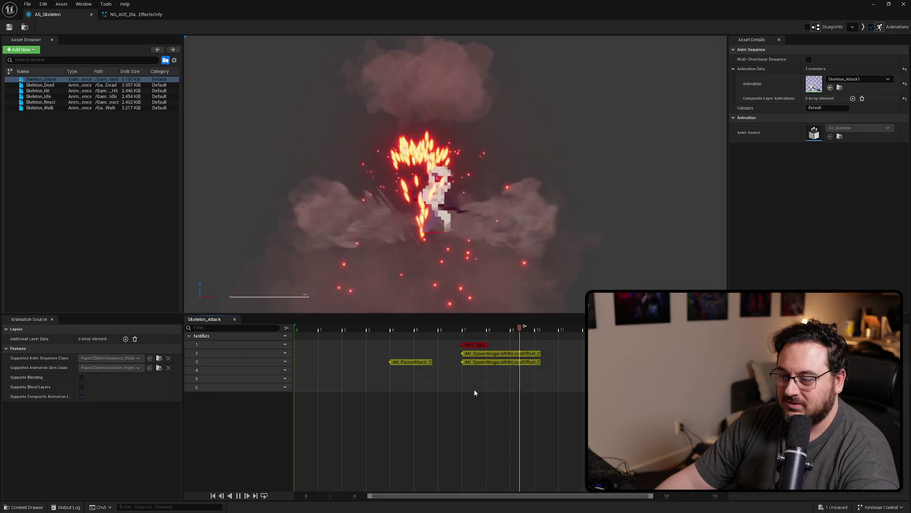
Move the SpawnNiagaraWithLocalOffset notify down to track 4 and check the ANS_Attack notify's frame.
mouse_move(477, 363)
mouse_down()
mouse_move(480, 375)
mouse_move(475, 353)
mouse_move(472, 364)
mouse_up()
right_click(474, 364)
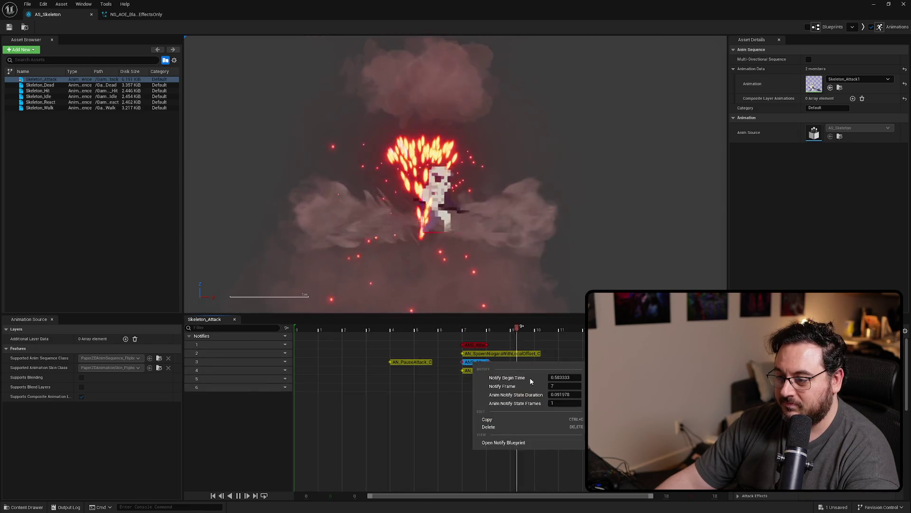
click(564, 386)
key(Return)
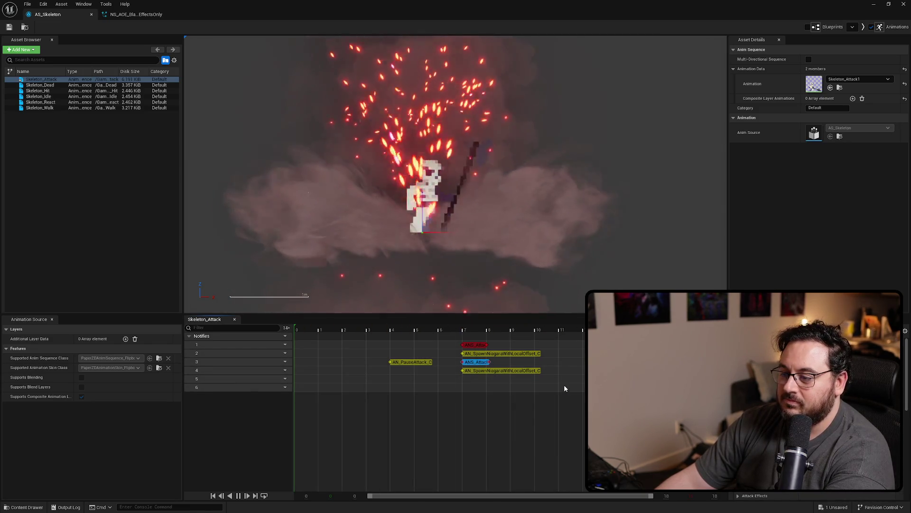
right_click(479, 364)
click(560, 402)
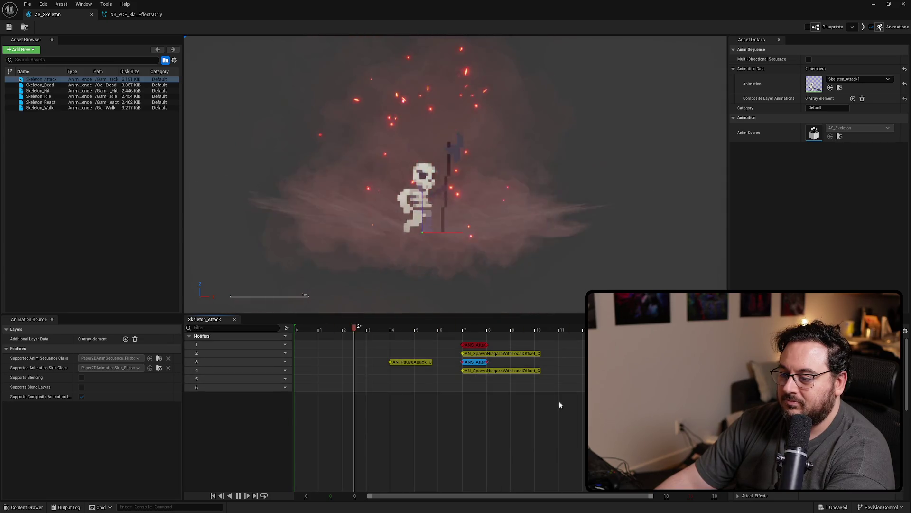
Paste an ANS_Attack copy onto track 5 with its start frame and a 1-frame state length.
key(ctrl+v)
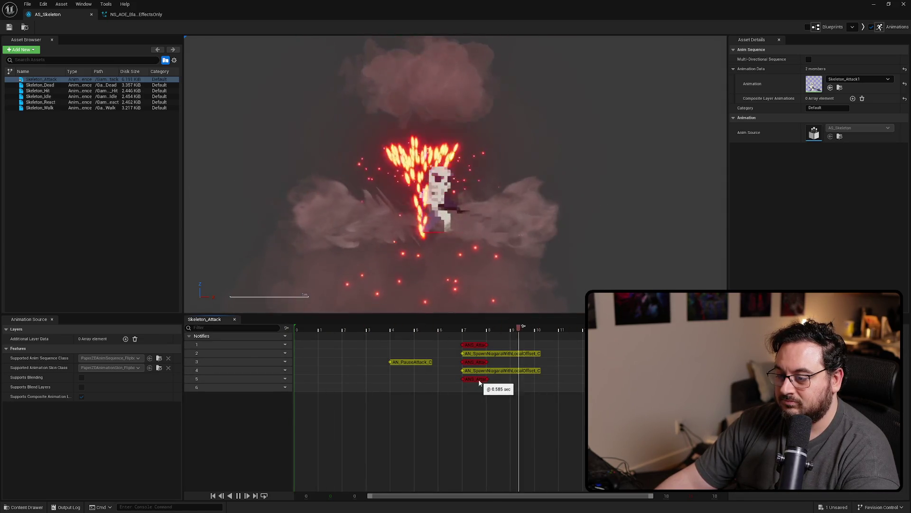
right_click(475, 379)
click(556, 404)
key(Return)
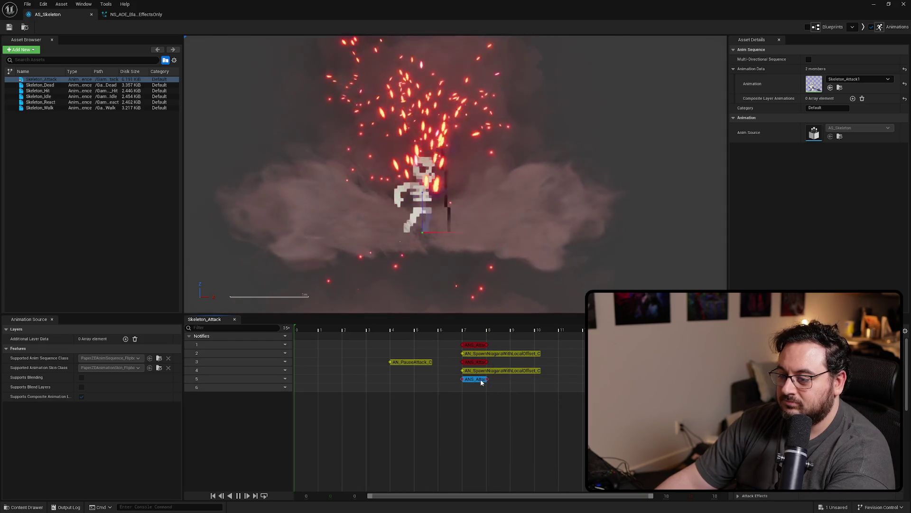
right_click(480, 380)
click(566, 421)
key(Return)
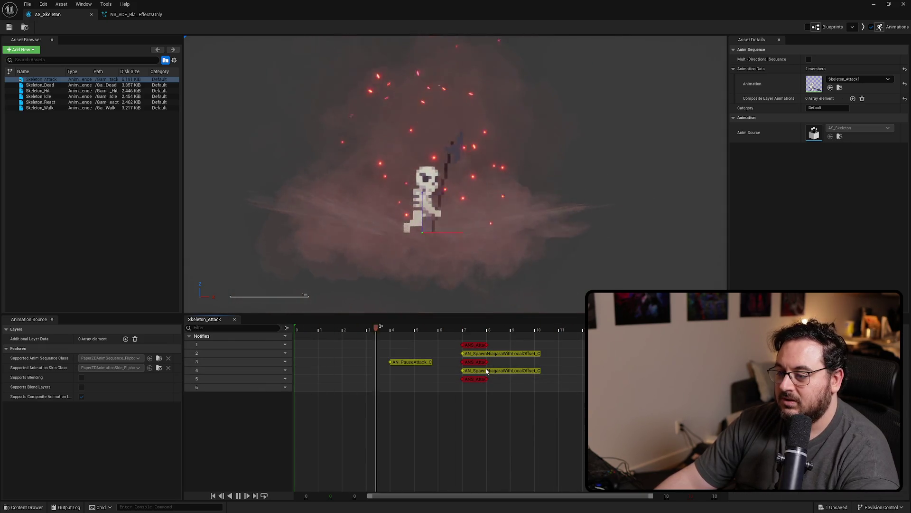
Place a Niagara spawn notify on track 6 and check its timing.
key(ctrl+v)
right_click(489, 388)
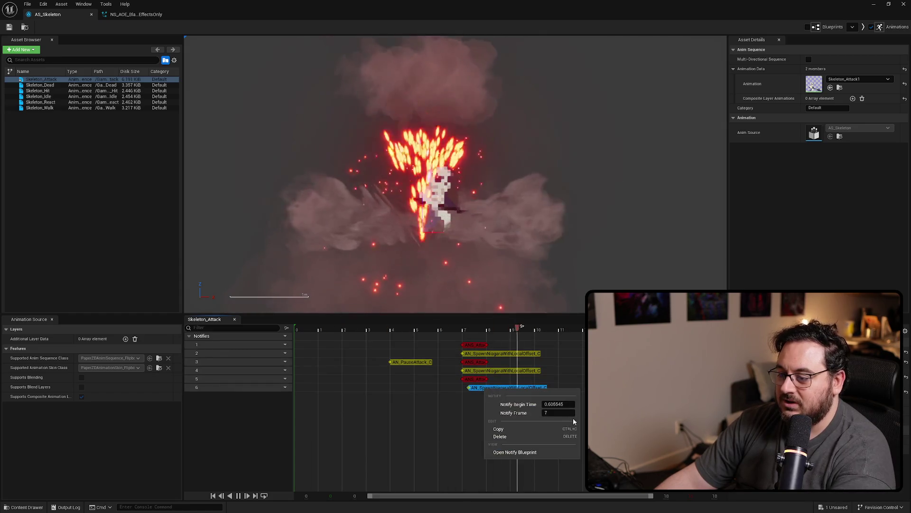
key(Escape)
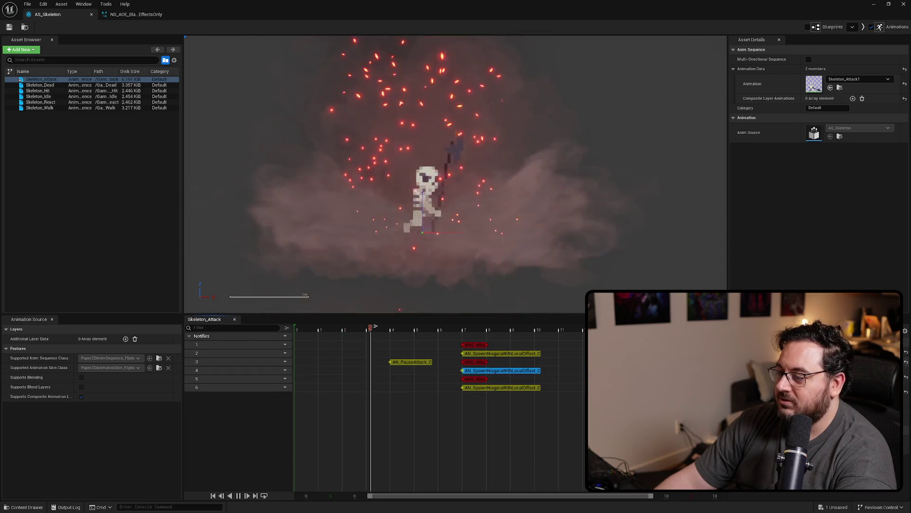
Preview the notifies on tracks 1, 3, 4 and 5, save Skeleton_Attack, and shrink the editor to show the level.
click(538, 370)
click(475, 362)
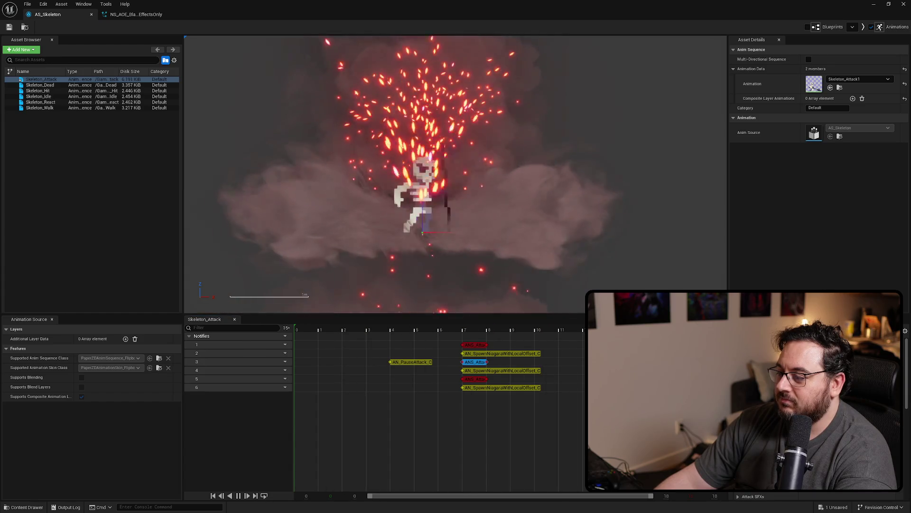
click(477, 345)
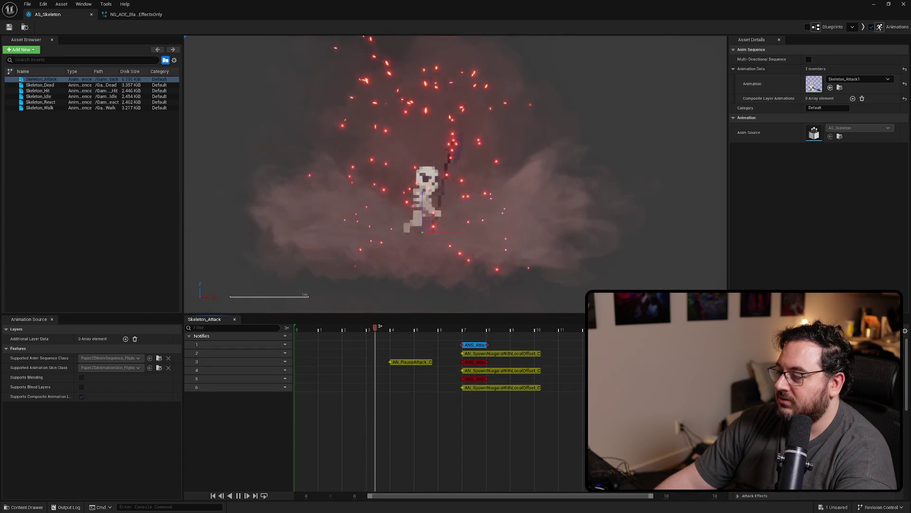
click(474, 379)
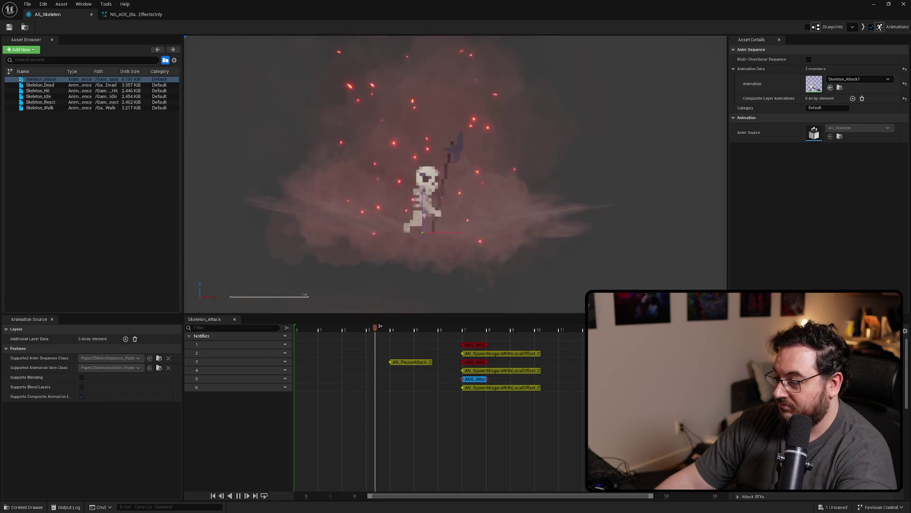
click(507, 421)
key(ctrl+s)
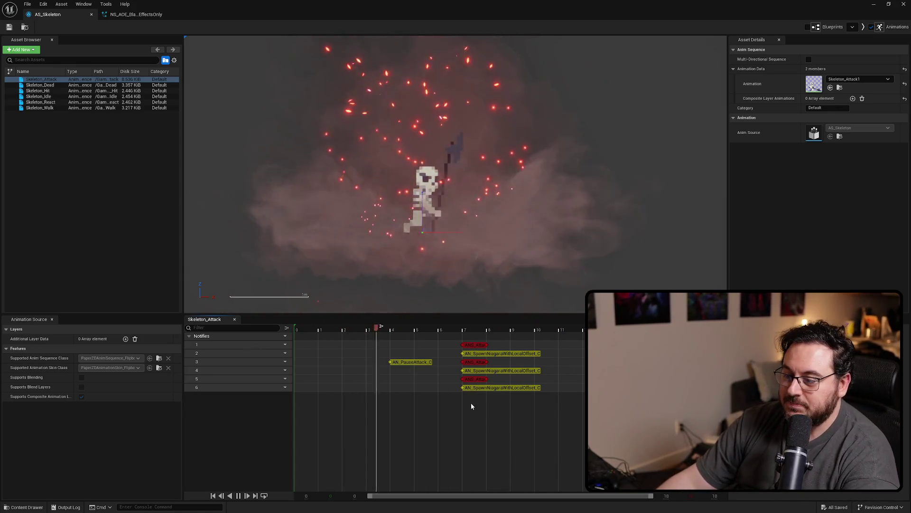
mouse_move(548, 8)
mouse_down()
mouse_move(555, 33)
mouse_move(785, 227)
mouse_move(637, 127)
mouse_move(601, 61)
mouse_up()
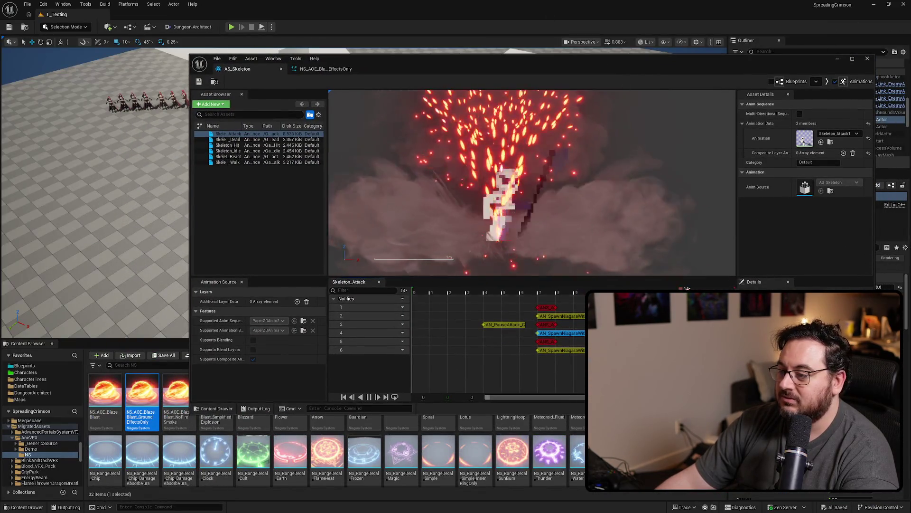
Open the BlazeBlast GroundEffectsOnly system, then place a test NS_AOE_BlazeBlast in the level and delete it.
double_click(137, 425)
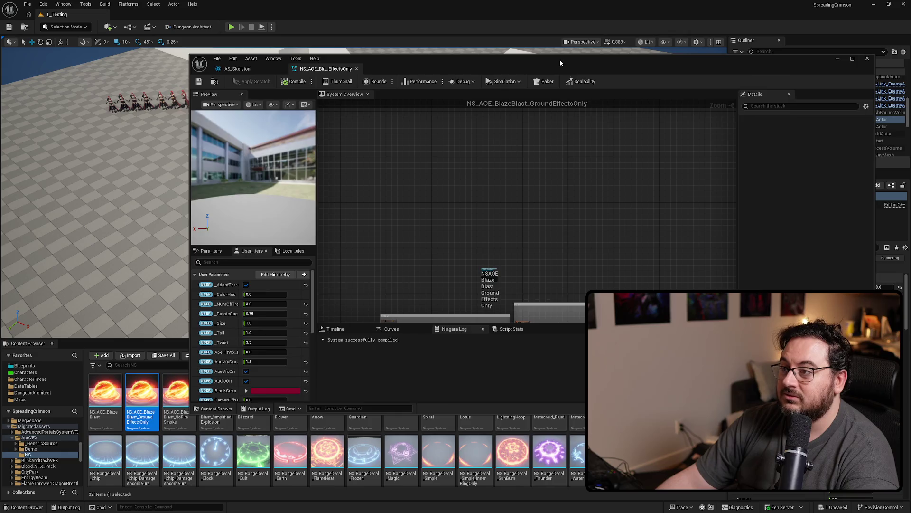
drag(559, 59, 910, 167)
drag(105, 389, 327, 223)
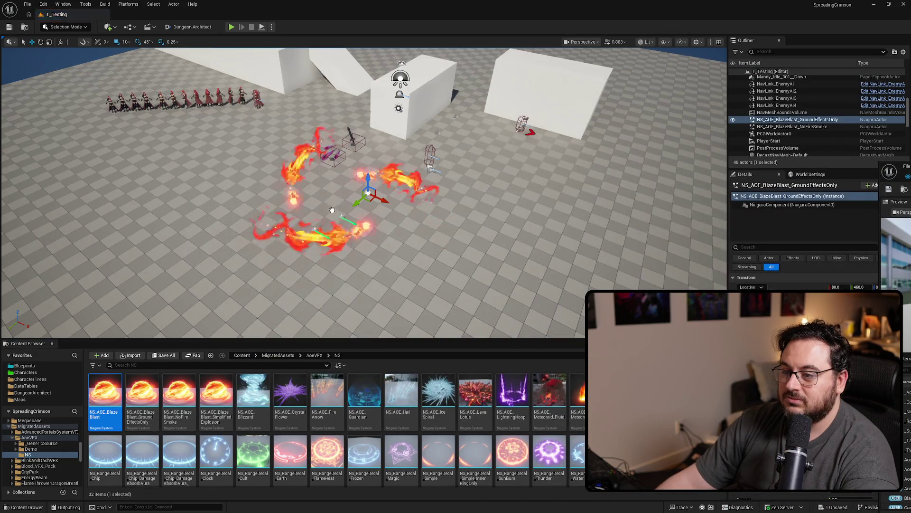
key(Delete)
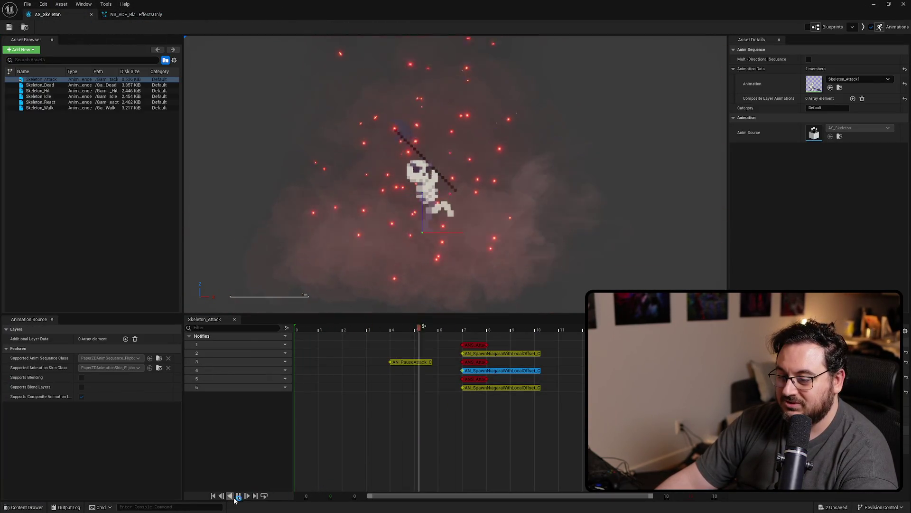
Pause the attack preview and select the ANS_Attack notify on track 5 and the Niagara spawn notify on track 6.
click(238, 496)
click(475, 379)
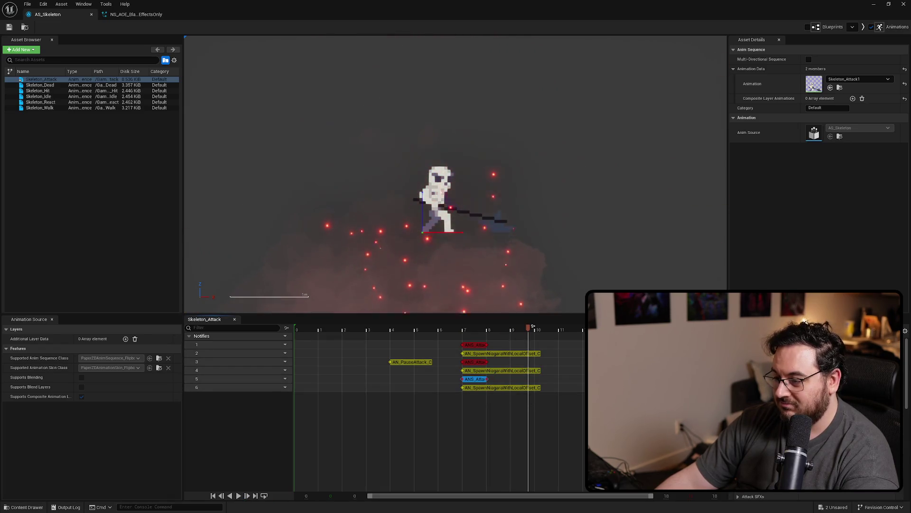
click(501, 388)
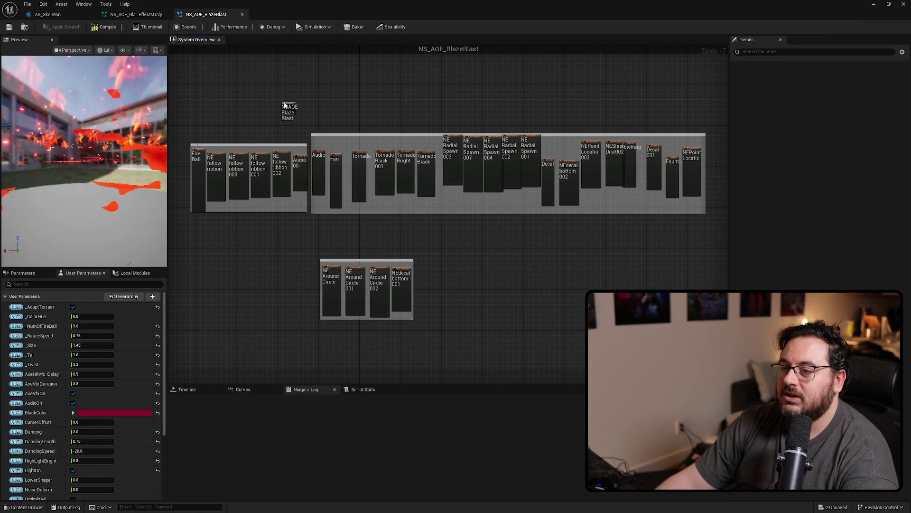
Show NS_AOE_BlazeBlast's system properties with the advanced options expanded.
click(287, 107)
click(822, 185)
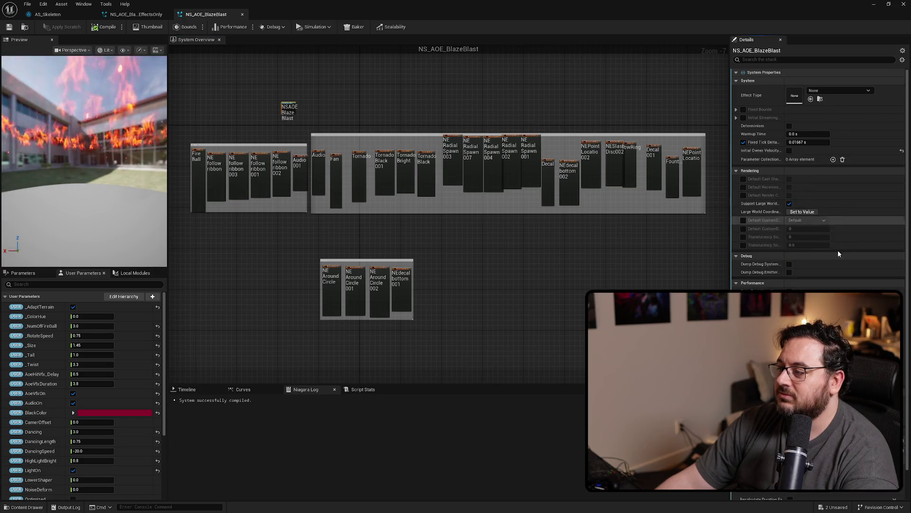
scroll(838, 249, down, 1)
mouse_move(203, 24)
mouse_down()
mouse_move(266, 19)
mouse_move(588, 58)
mouse_move(897, 116)
mouse_up()
double_click(892, 114)
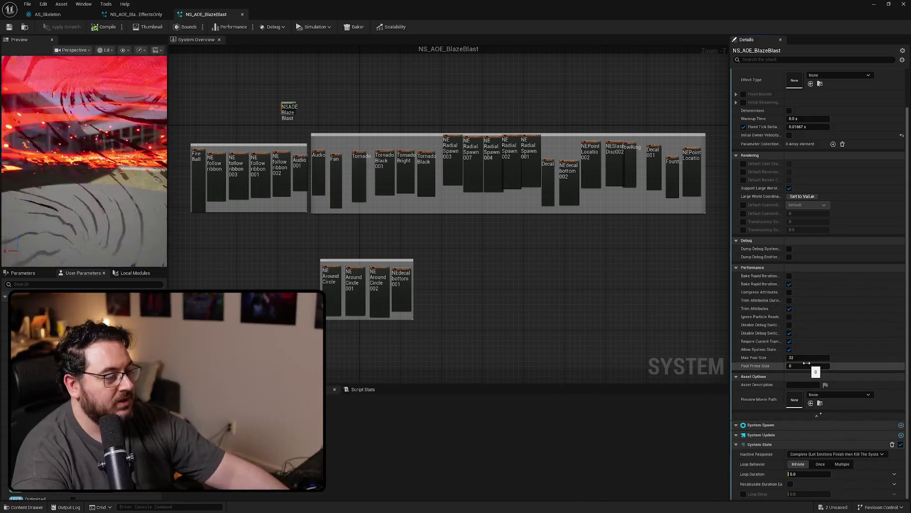
Set Pool Prime Size to 1 and Max Pool Size to 4.
click(806, 364)
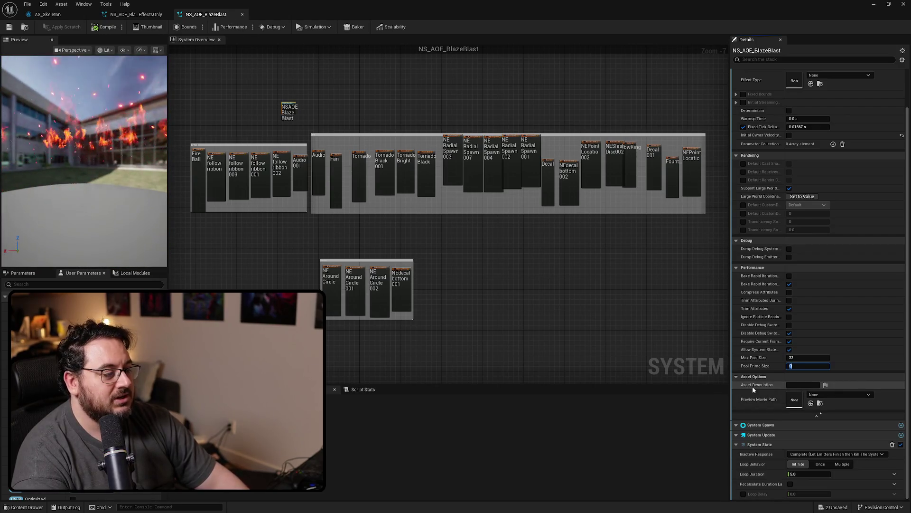
text(1)
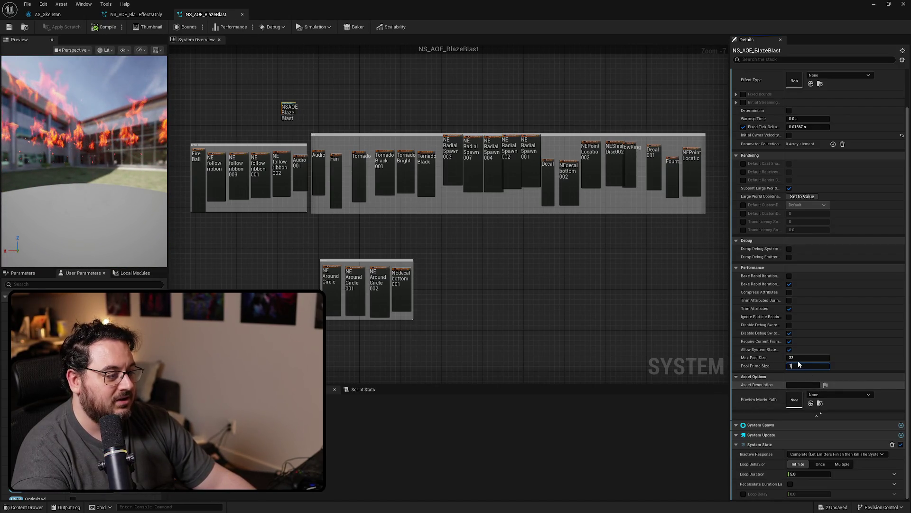
click(806, 358)
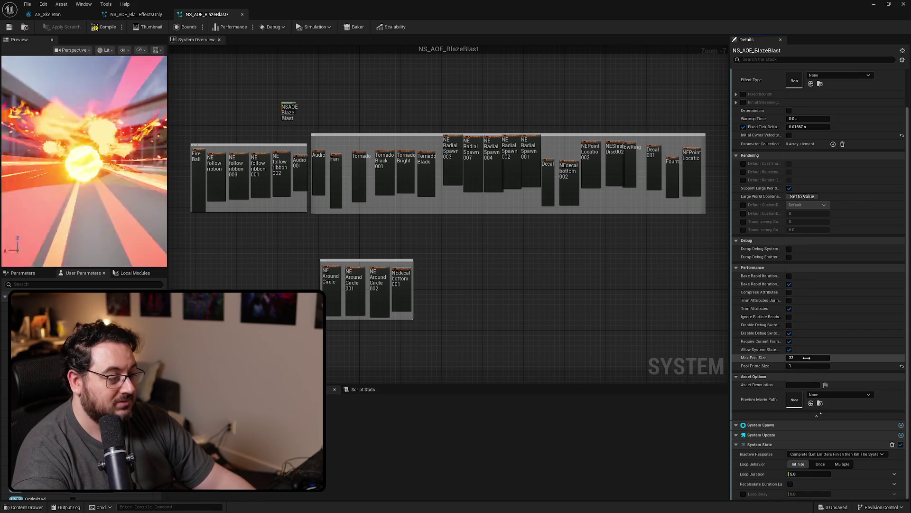
text(4)
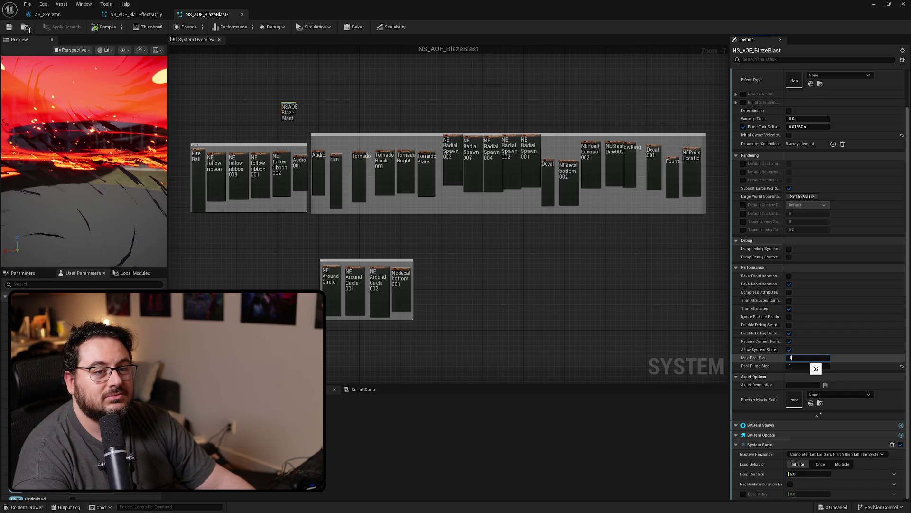
key(Return)
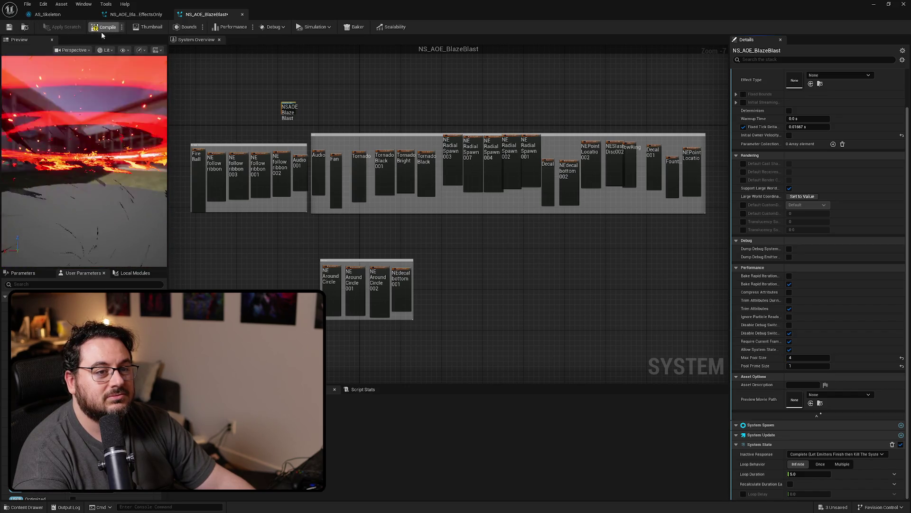
Save, recompile, and close the NS_AOE_BlazeBlast system.
click(9, 28)
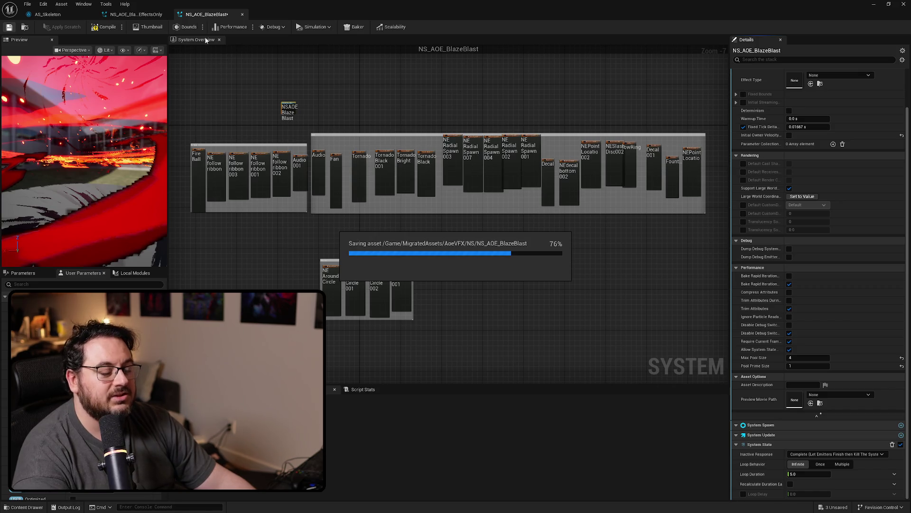
click(106, 28)
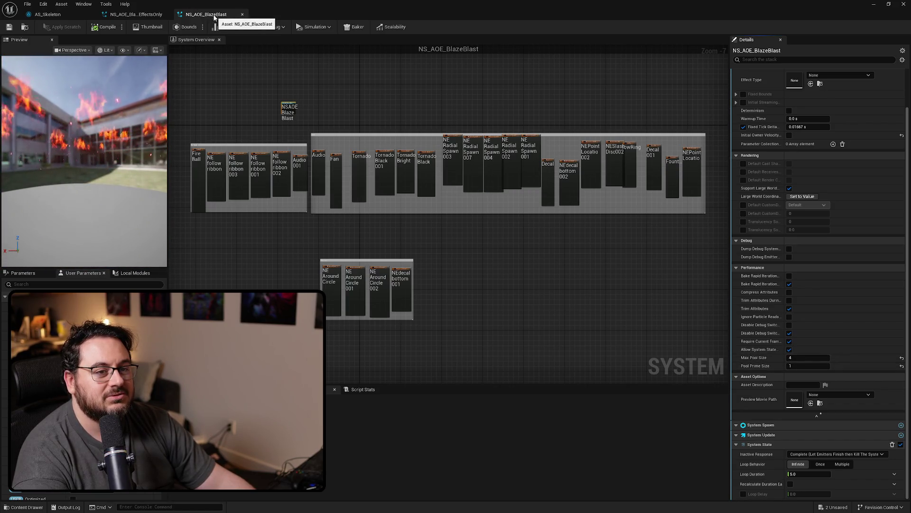
click(243, 14)
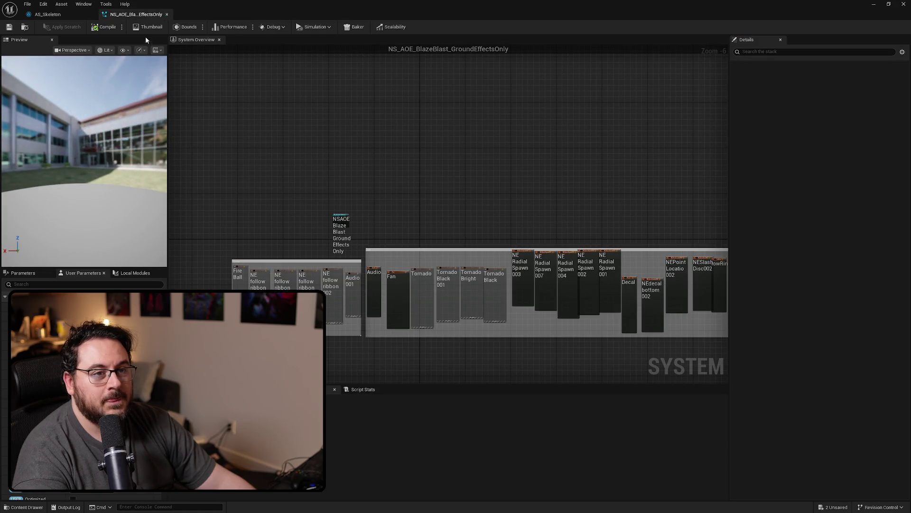
Set the GroundEffectsOnly system's Pool Prime Size to 2 and Max Pool Size from 32 to 8, then save.
click(343, 219)
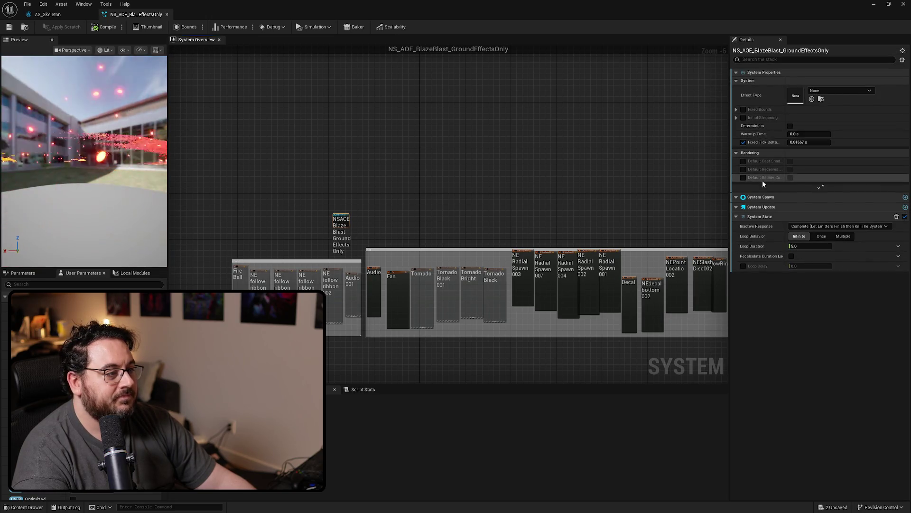
click(819, 187)
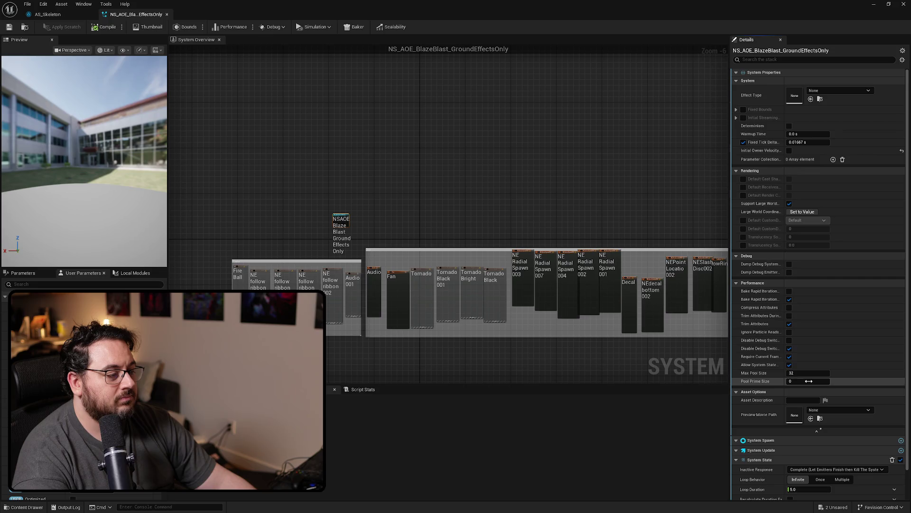
click(809, 381)
text(2)
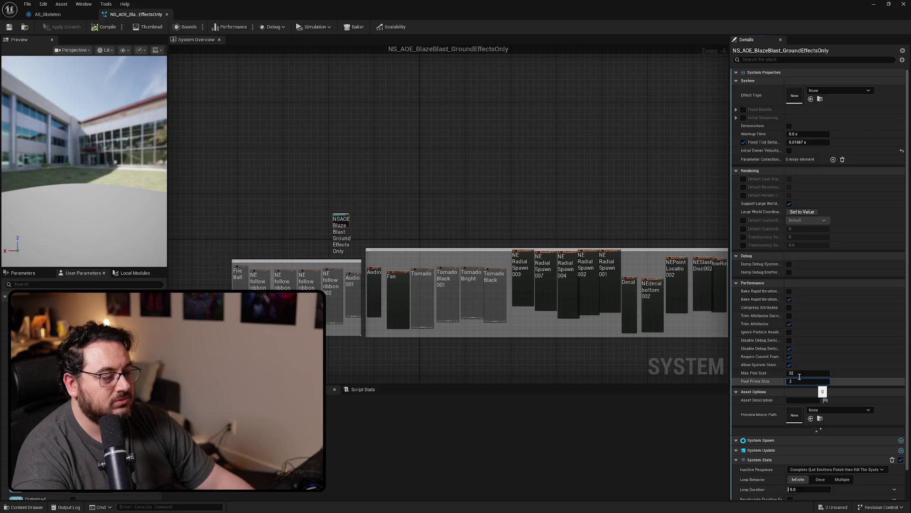
key(Return)
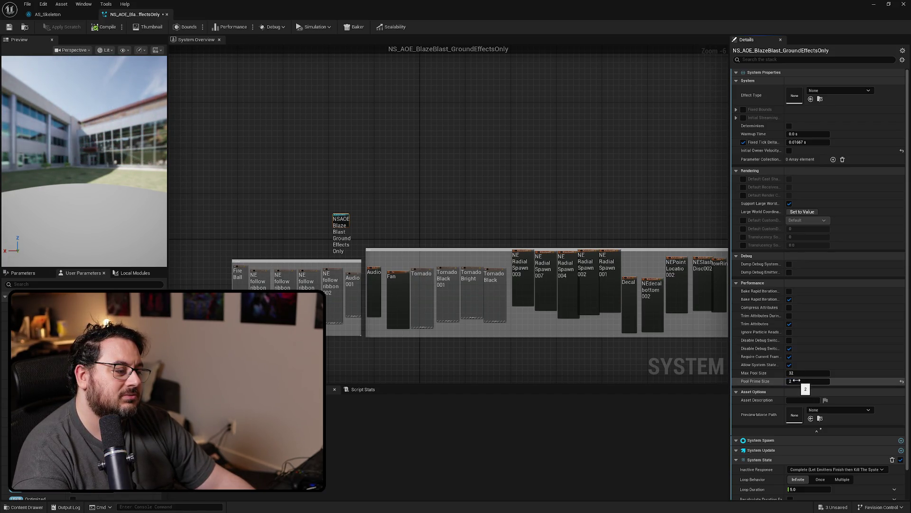
click(804, 372)
text(8)
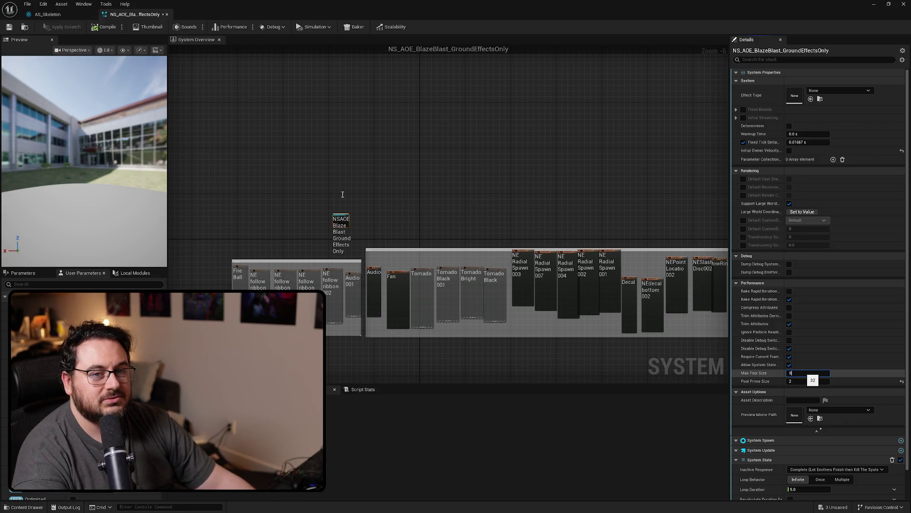
key(Return)
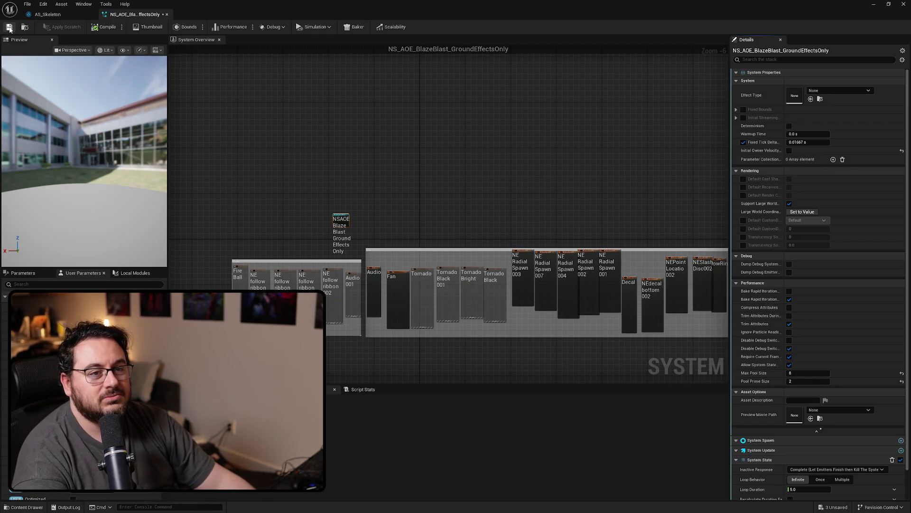
click(9, 28)
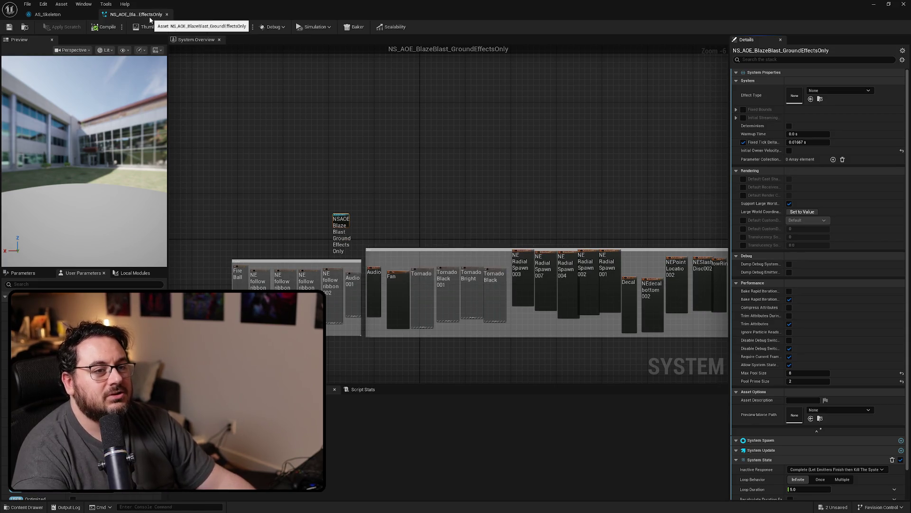
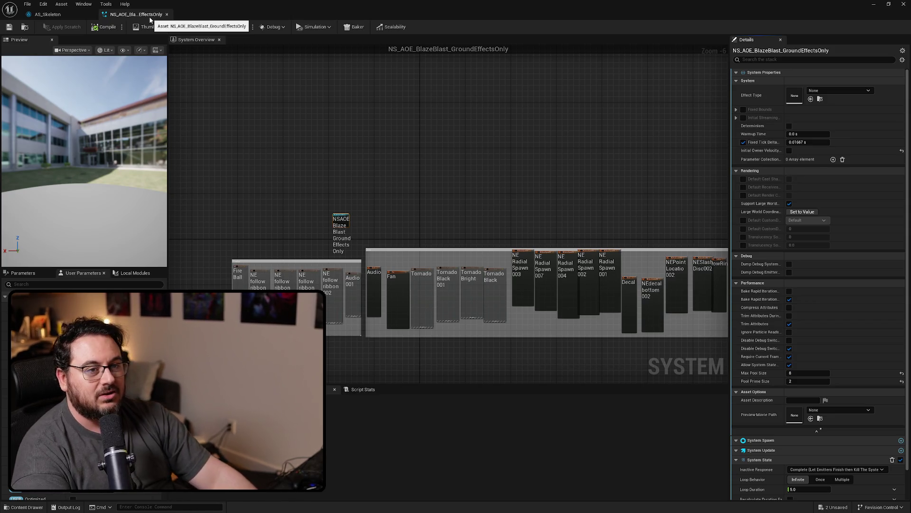
Close the ground-effects-only Blaze Blast tab and review the first attack and Niagara spawn notifies.
click(167, 14)
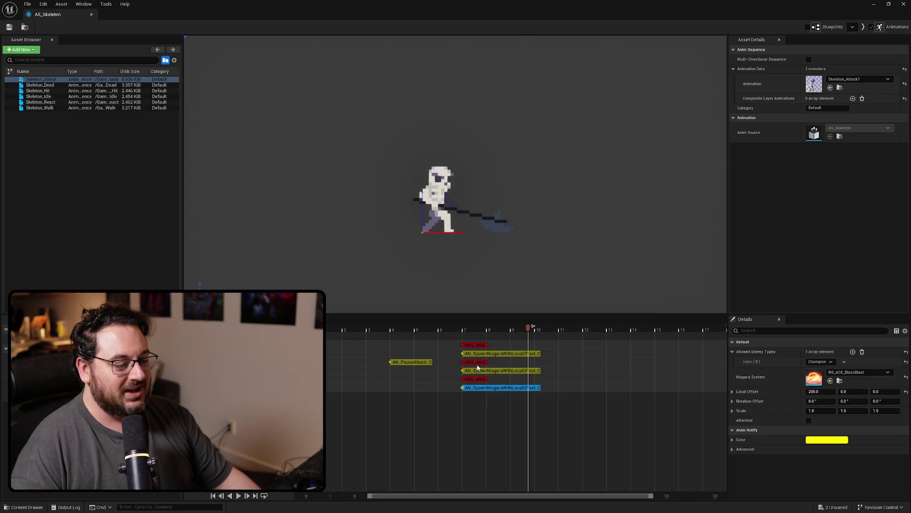
click(473, 362)
scroll(811, 415, down, 8)
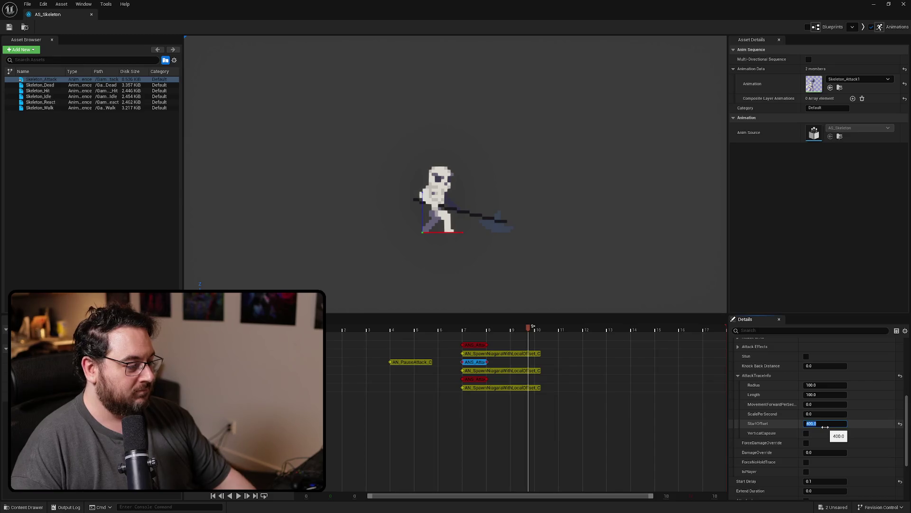
click(480, 371)
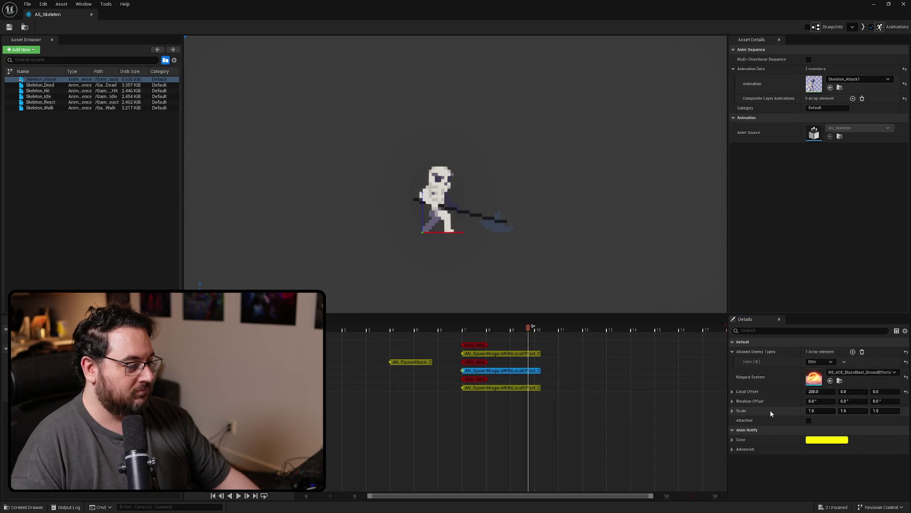
Edit the middle attack trace's StartOffset and the Elite tier's Niagara spawn offset (30).
click(474, 362)
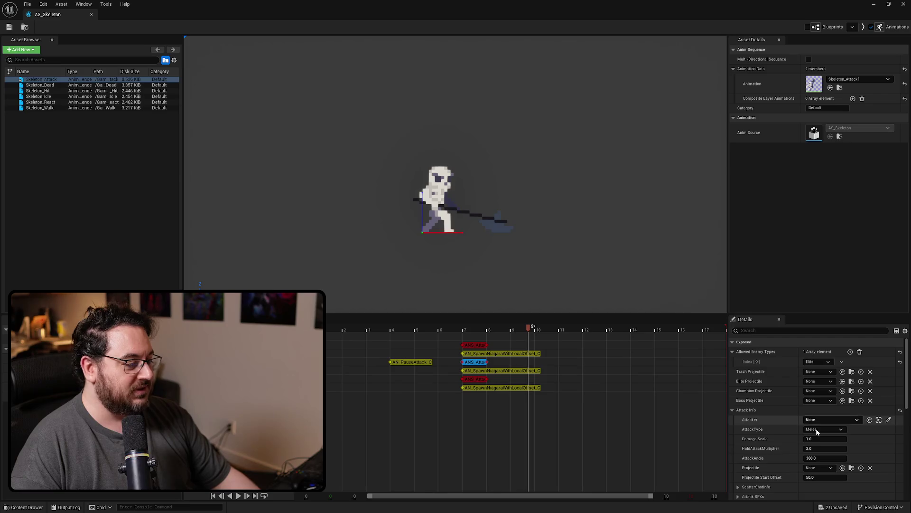
scroll(817, 456, down, 5)
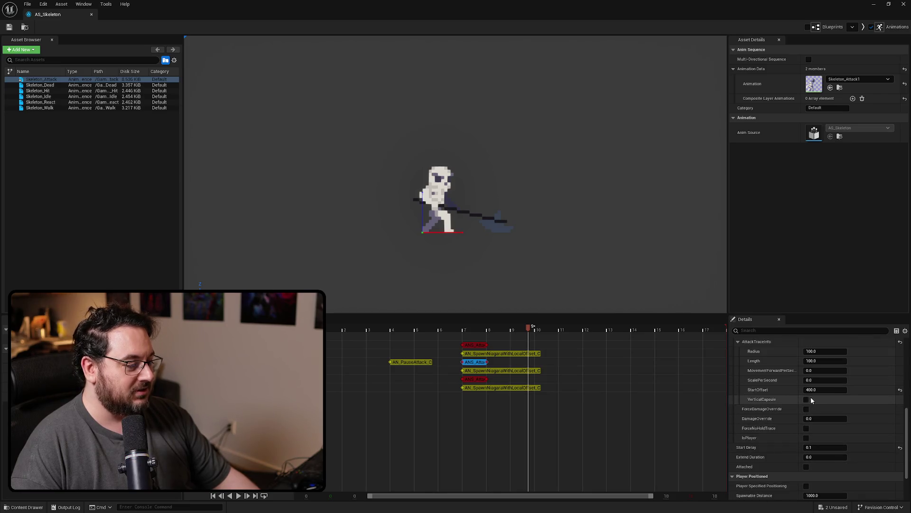
click(815, 390)
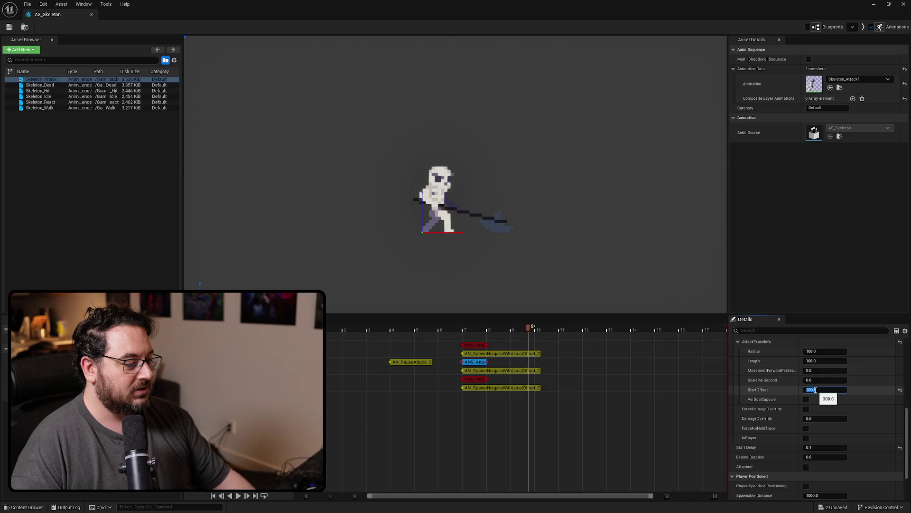
click(519, 371)
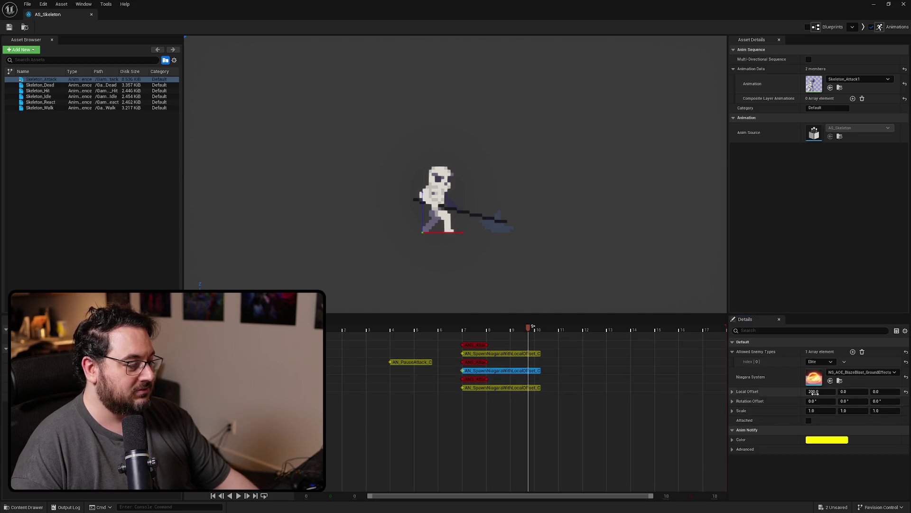
text(30)
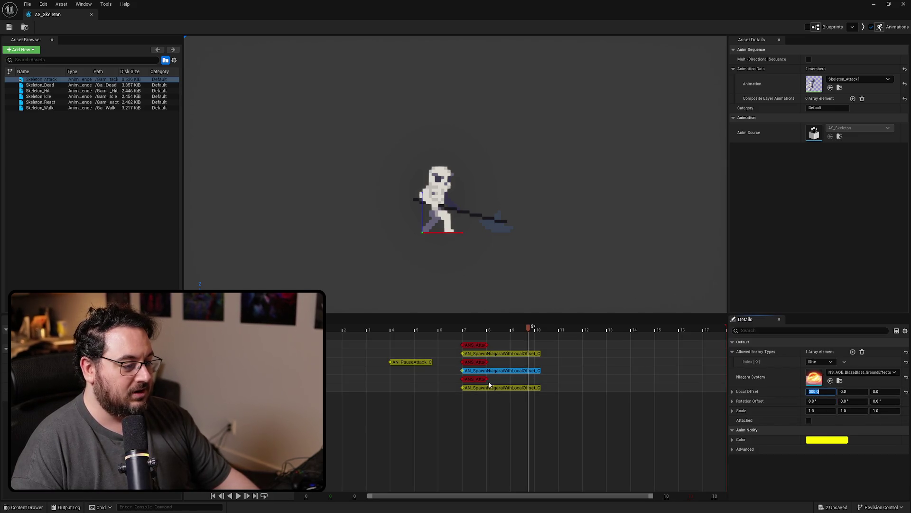
Set the last attack trace's StartOffset and the Champion Blaze Blast Local Offset X to 400.
click(474, 380)
scroll(806, 427, down, 5)
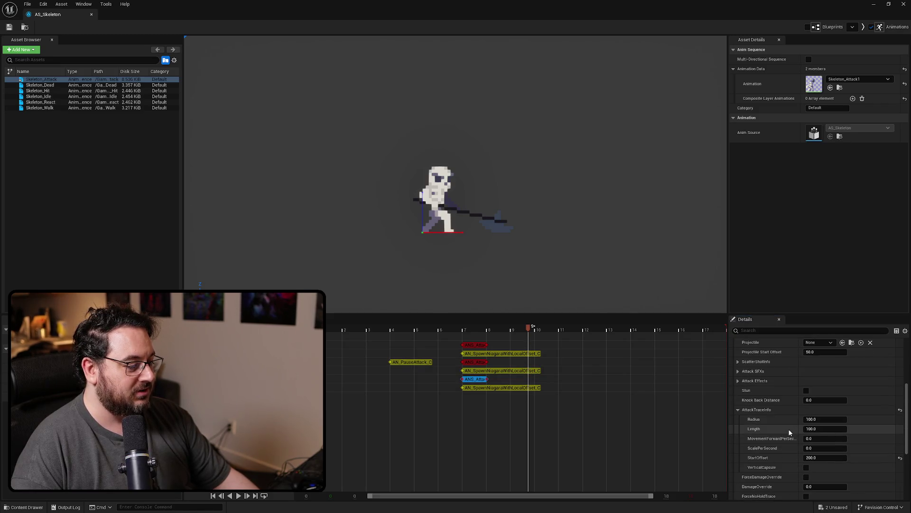
click(820, 457)
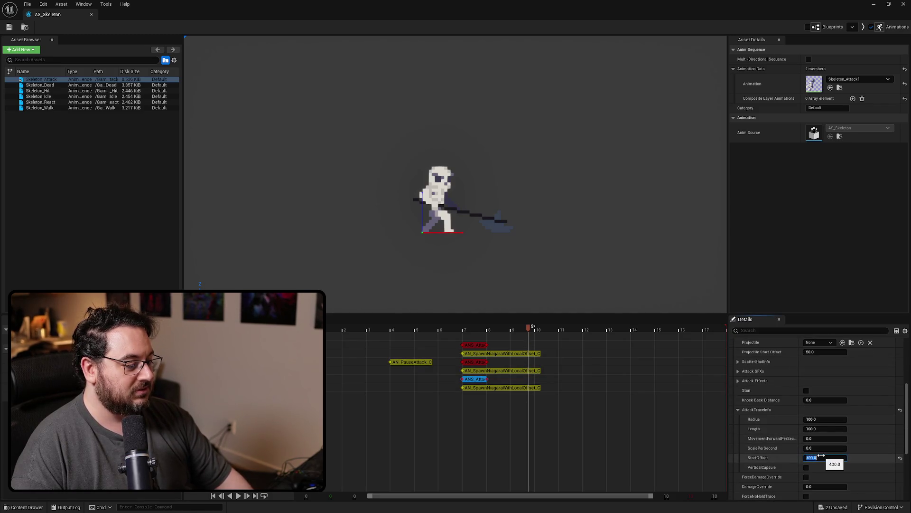
click(507, 388)
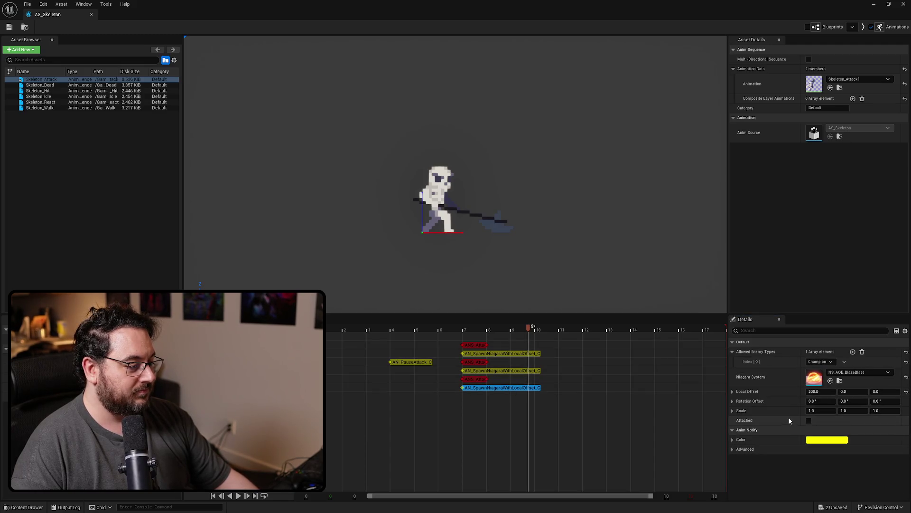
click(816, 392)
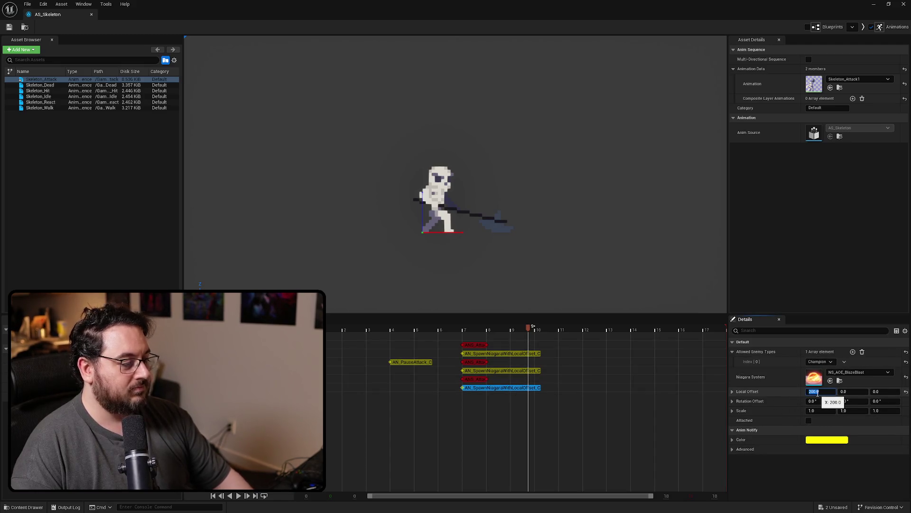
text(400)
key(Return)
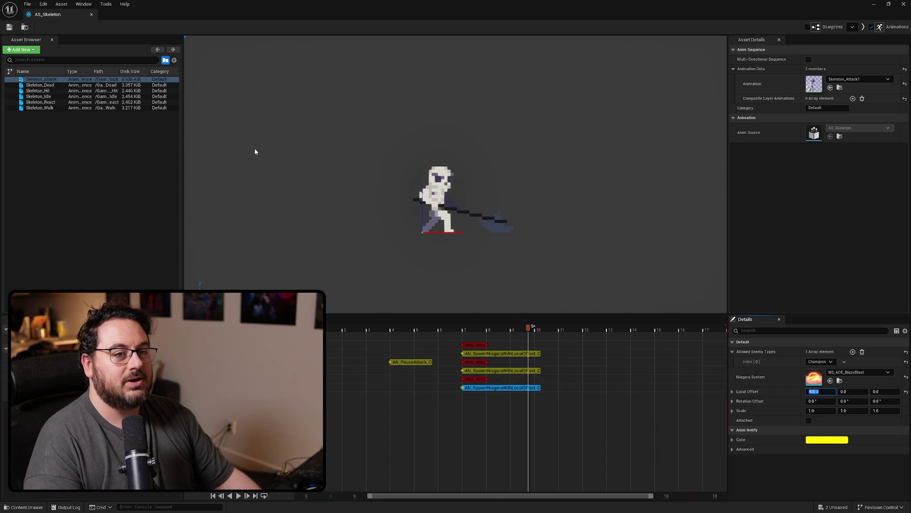
Re-check the middle attack notify, select the level's skeleton, and run a quick playtest.
click(475, 362)
scroll(795, 414, down, 8)
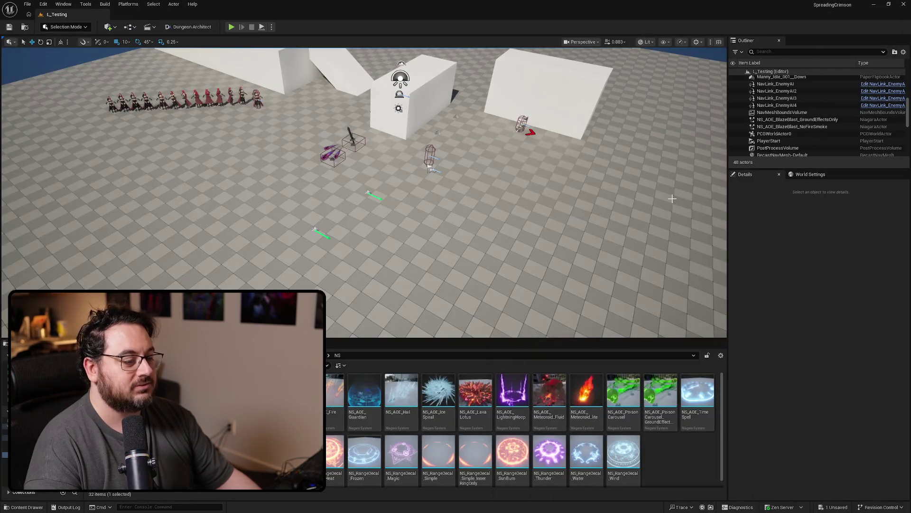
click(522, 124)
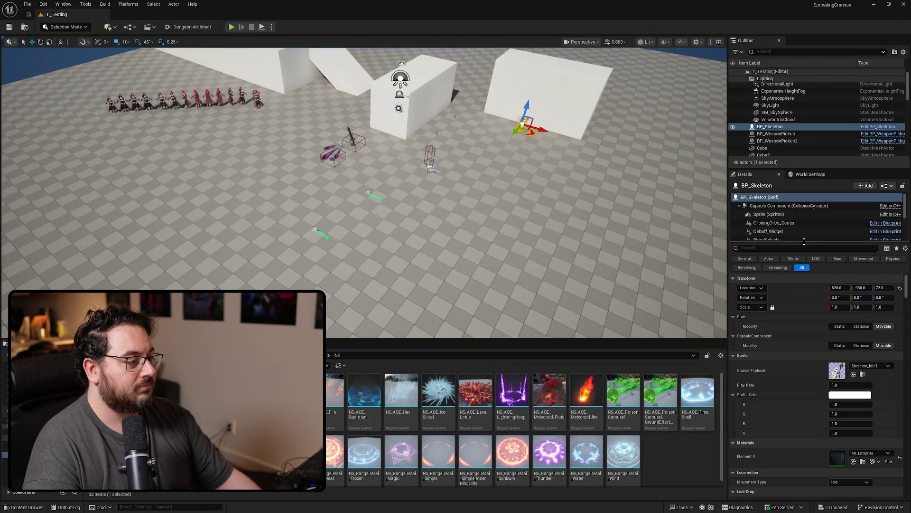
text(mob)
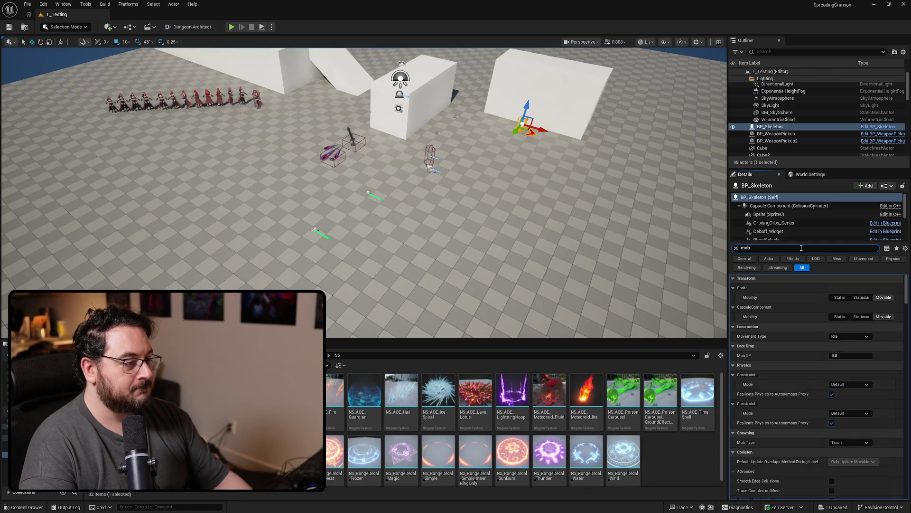
scroll(590, 222, down, 5)
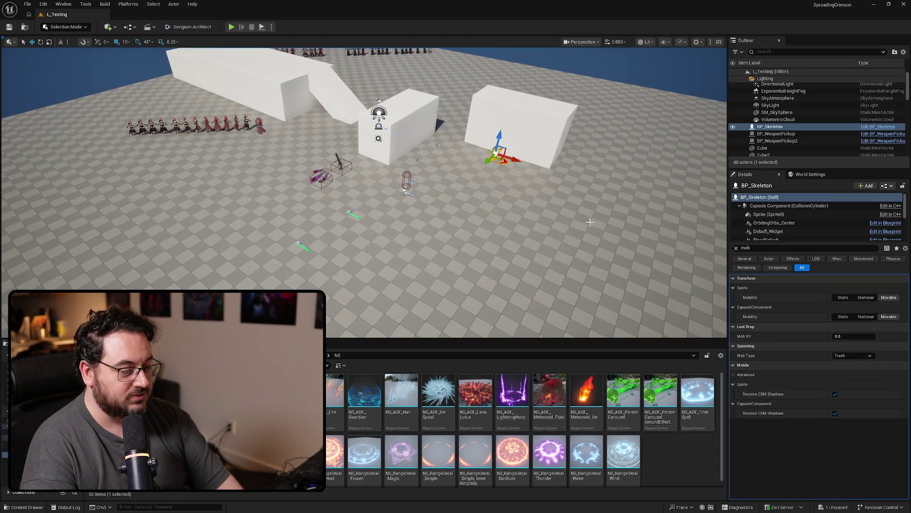
key(alt+p)
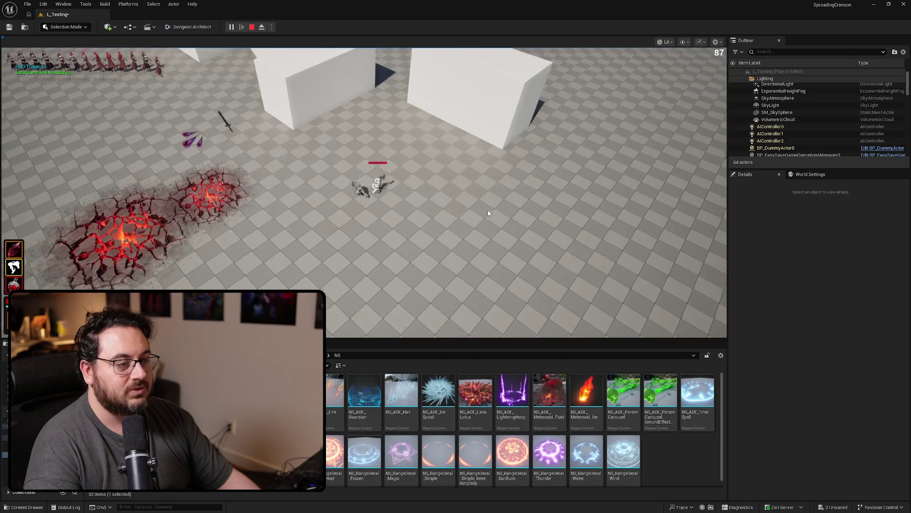
click(488, 213)
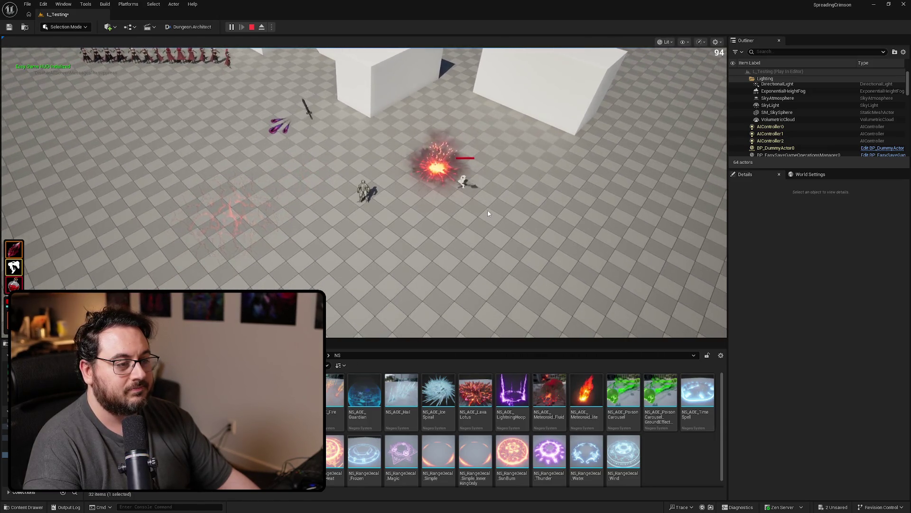
key(Escape)
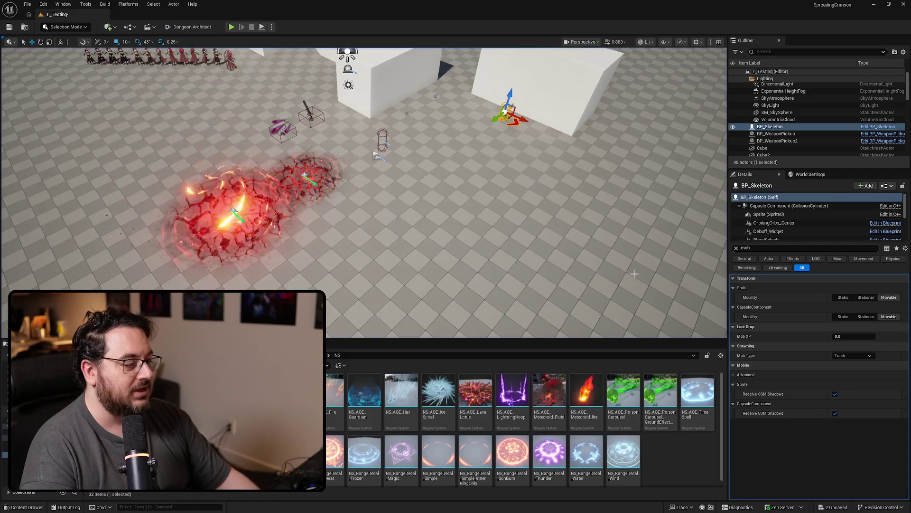
Make the skeleton an Elite mob and playtest its attack in full-screen view.
click(848, 356)
click(848, 373)
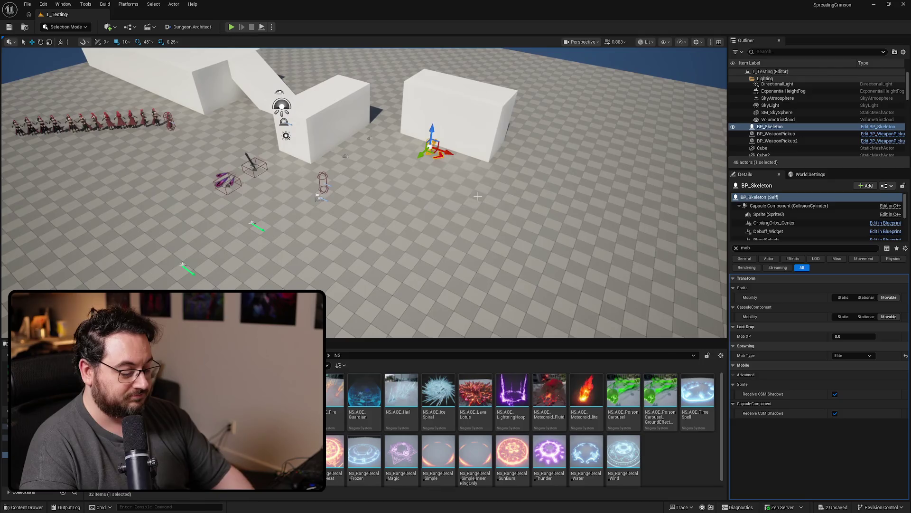
key(F11)
key(alt+p)
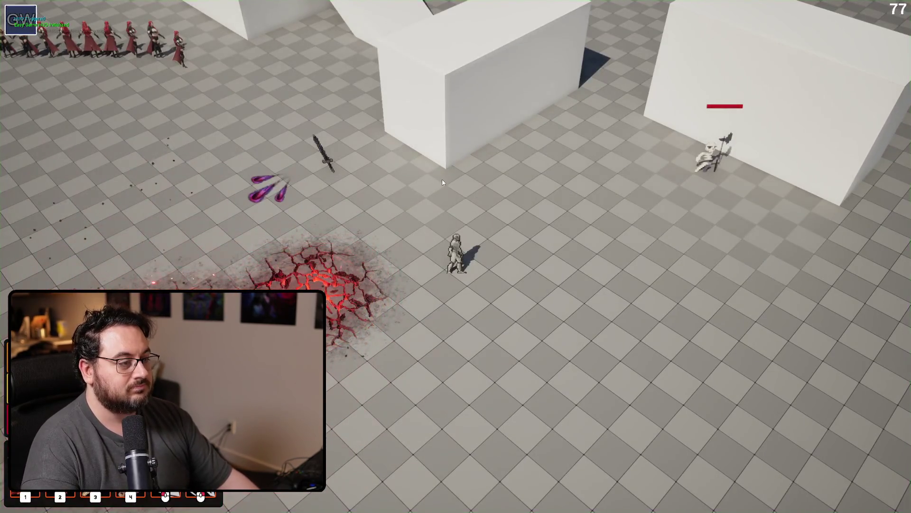
key(w)
key(a)
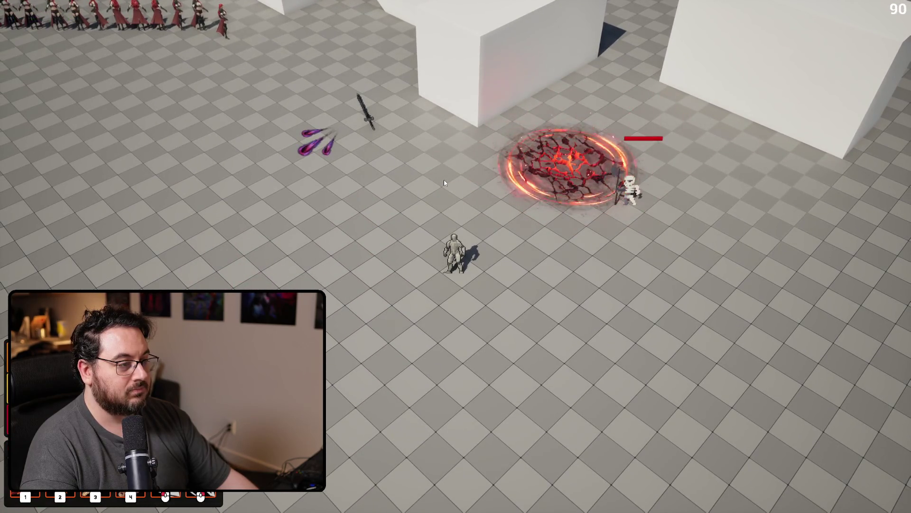
key(space)
Restart the playtest, dodge the skeleton's fiery attack, then stop and restore the editor.
key(Escape)
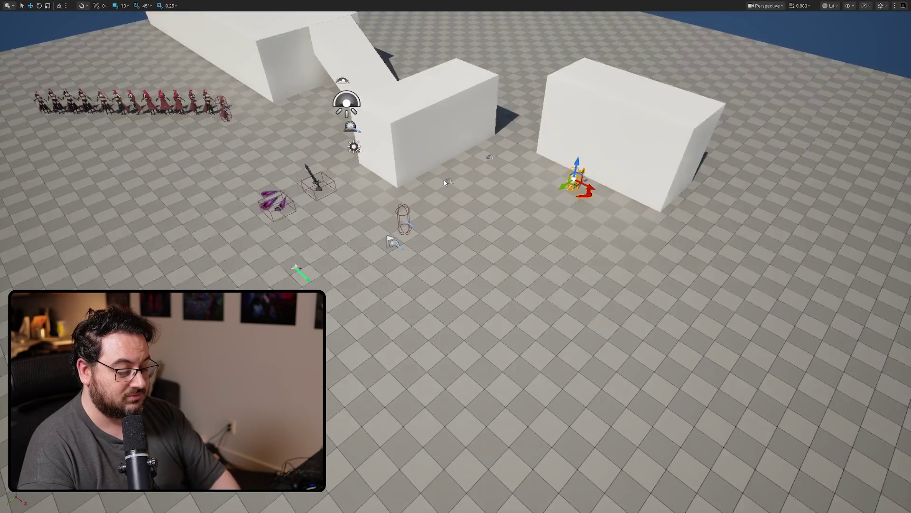
key(alt+p)
key(space)
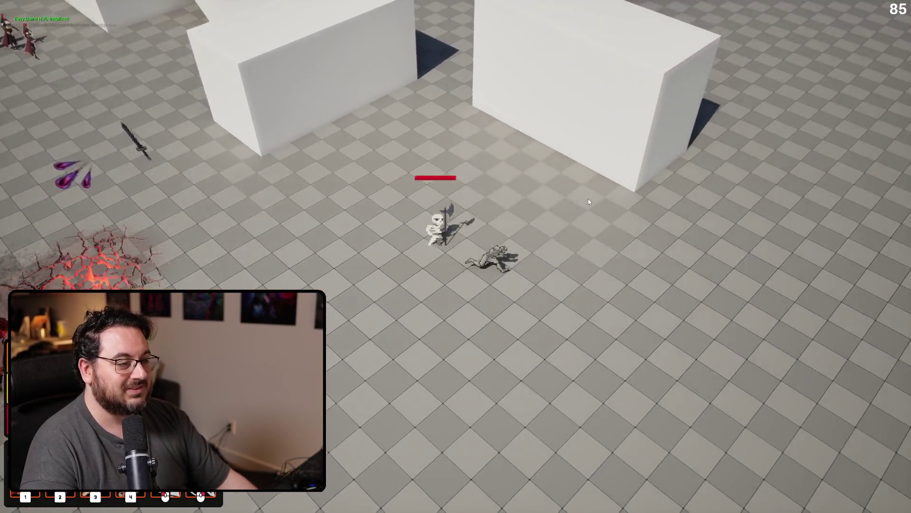
key(s)
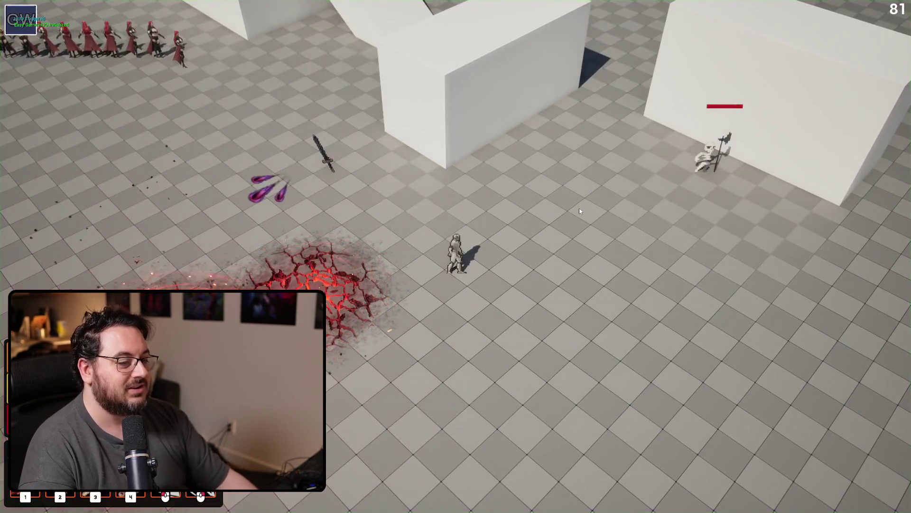
key(w)
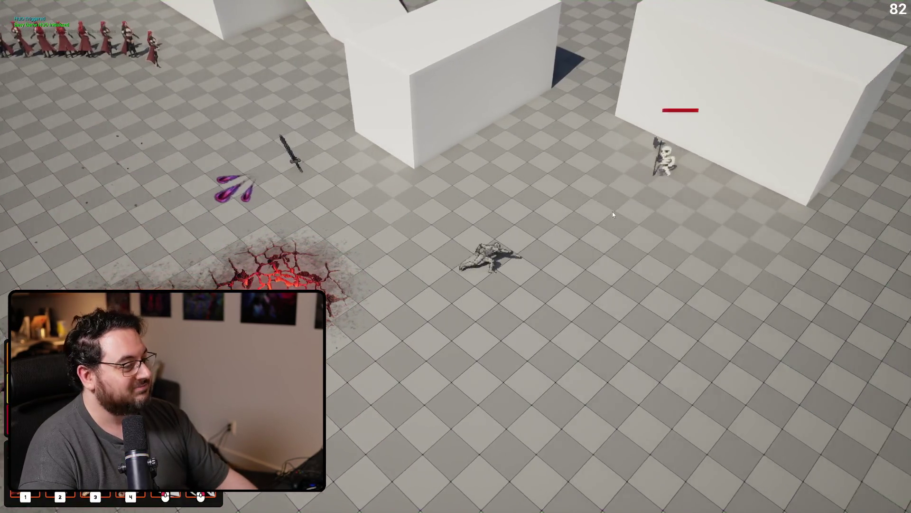
key(d)
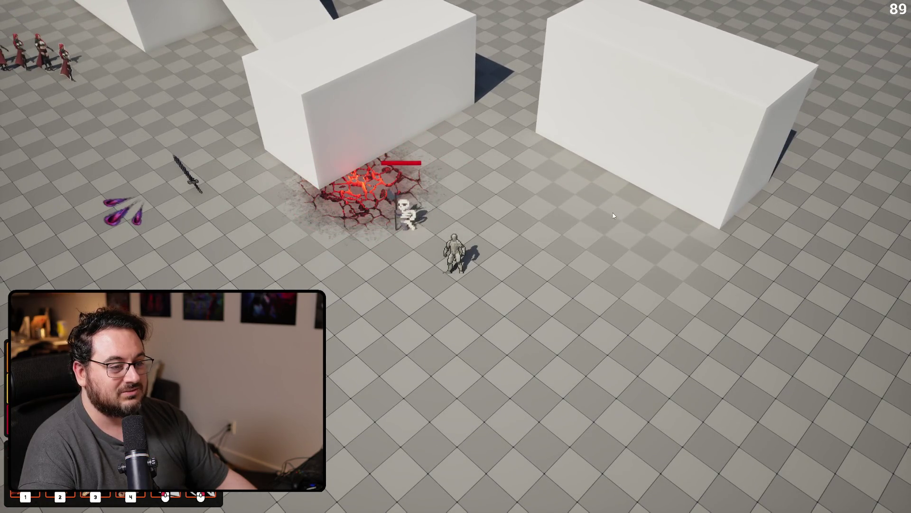
key(Escape)
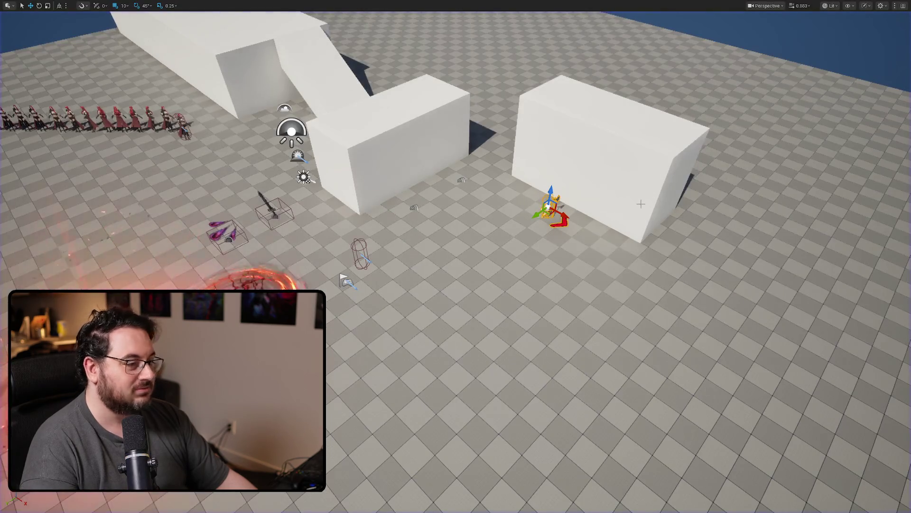
key(F11)
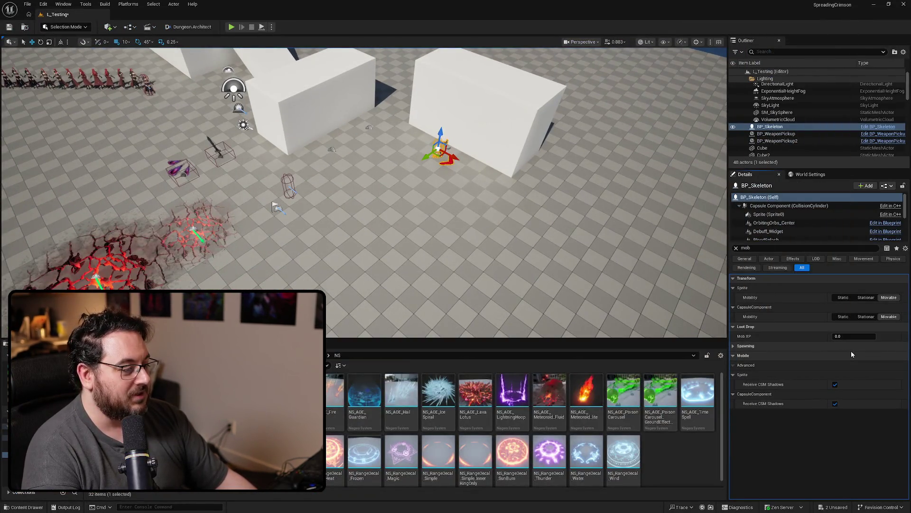
Delete the NoFireSmoke and GroundEffectsOnly Blaze Blast actors from the level.
click(835, 365)
mouse_move(213, 189)
mouse_down()
mouse_move(190, 188)
mouse_move(213, 190)
mouse_up()
click(217, 202)
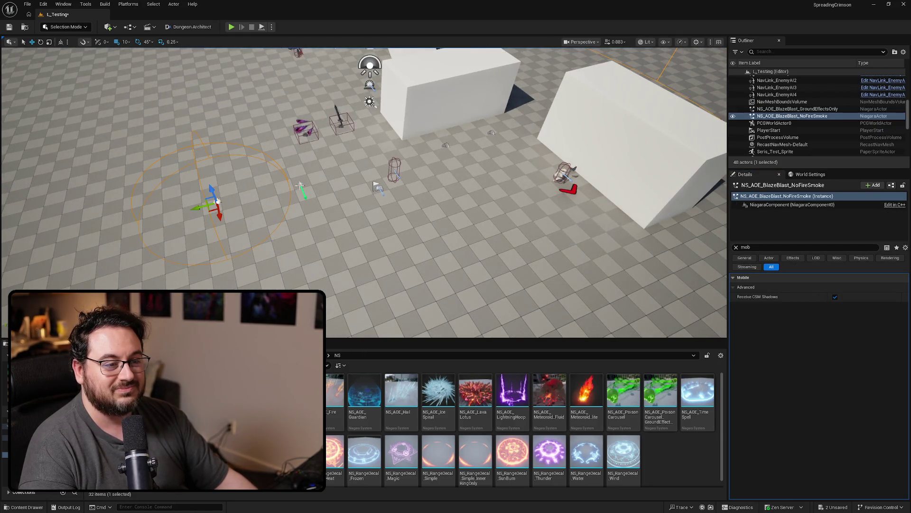
ctrl+click(300, 186)
key(Delete)
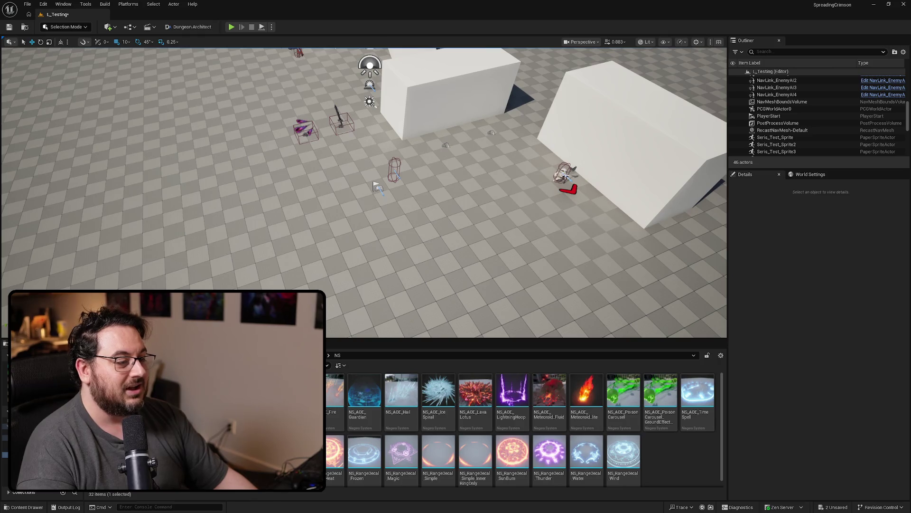
Set the skeleton's Mob Type to Champion and playtest its attack.
click(565, 176)
click(848, 357)
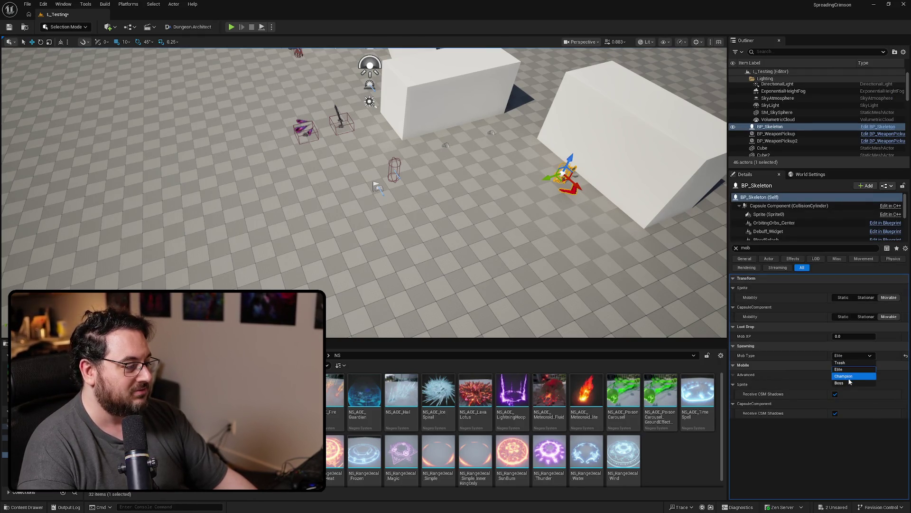
click(850, 382)
key(alt+p)
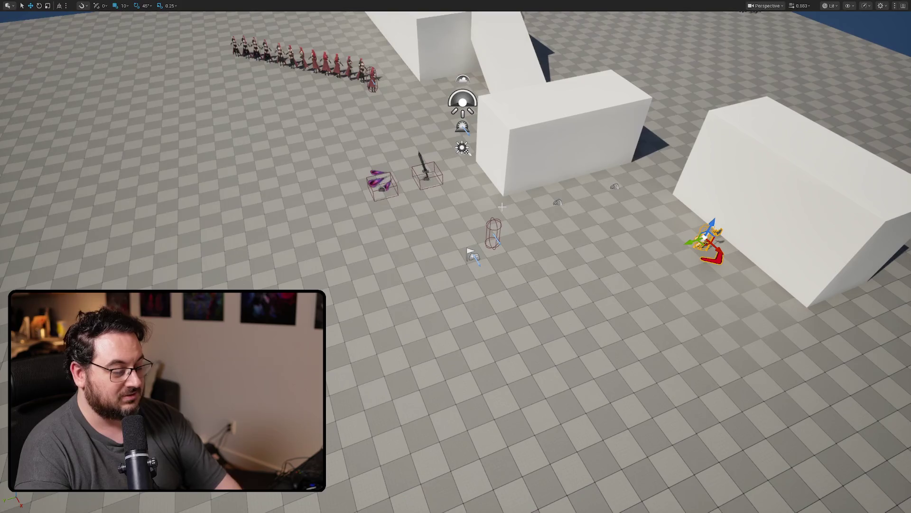
click(518, 215)
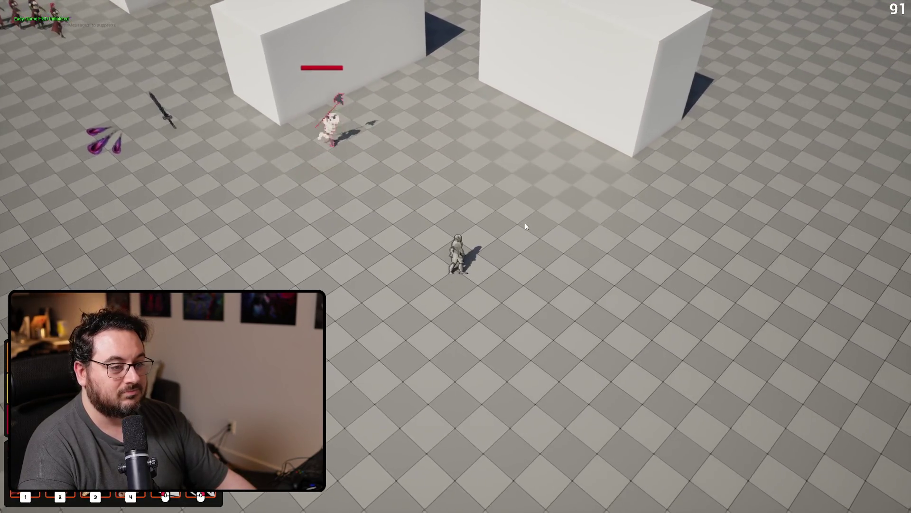
key(1)
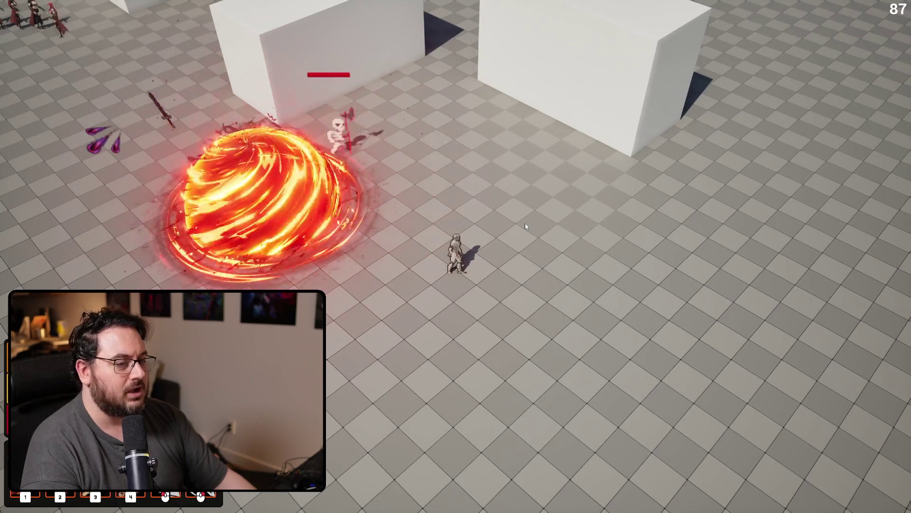
key(Escape)
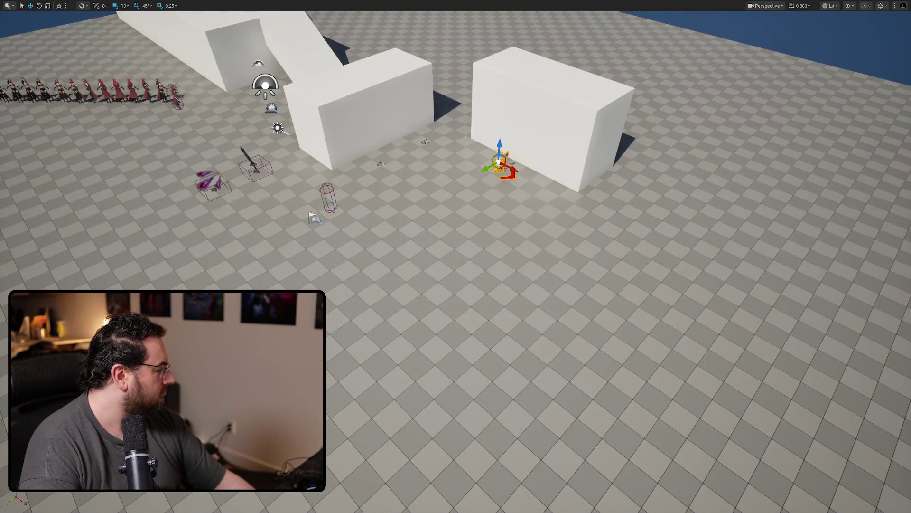
key(F11)
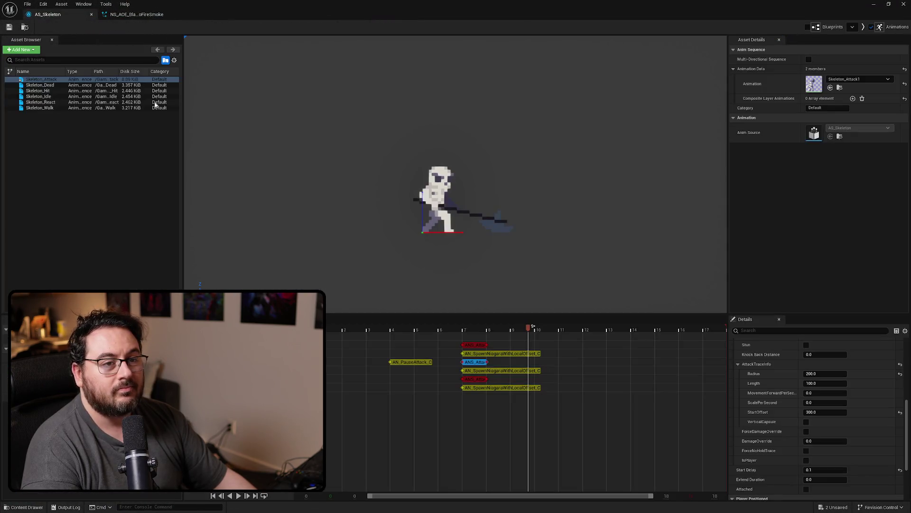
Preview NS_AOE_BlazeBlast_NoFireSmoke by dropping it into the level, then delete the copy.
click(492, 387)
click(830, 380)
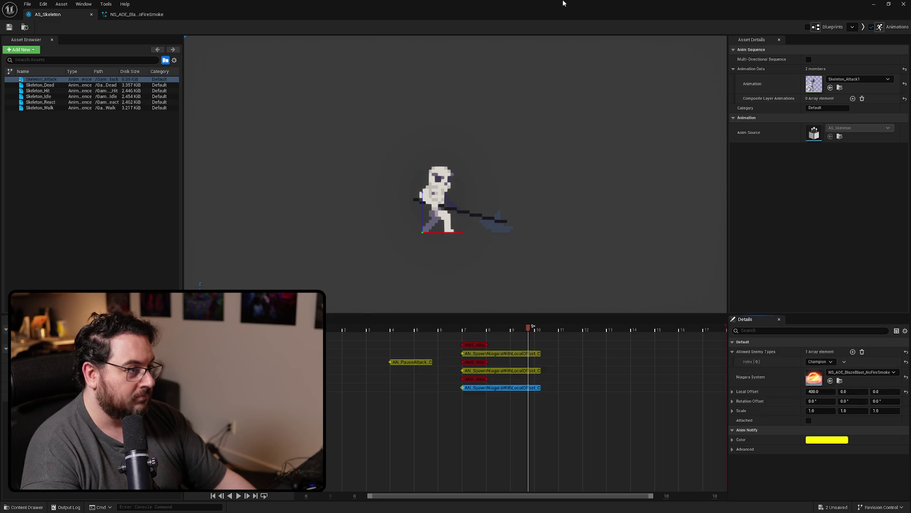
mouse_move(290, 394)
mouse_down()
mouse_move(265, 161)
mouse_move(320, 195)
mouse_up()
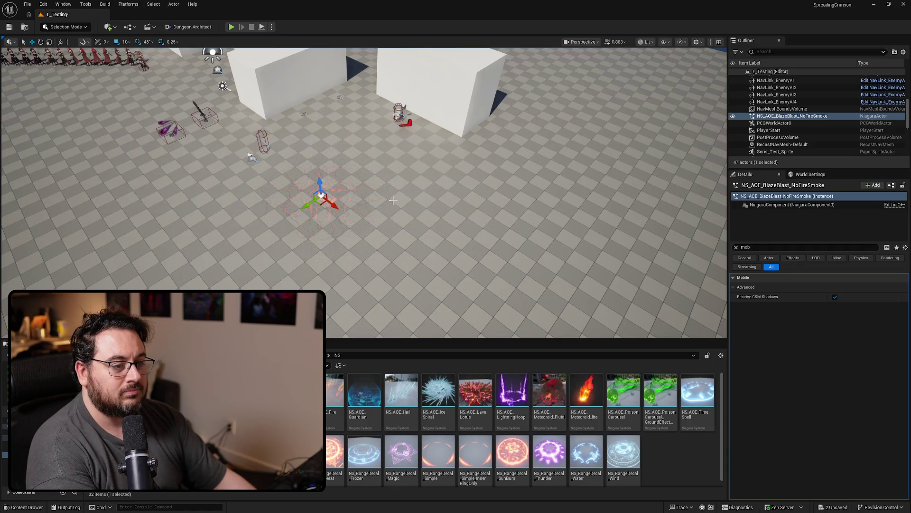
key(Delete)
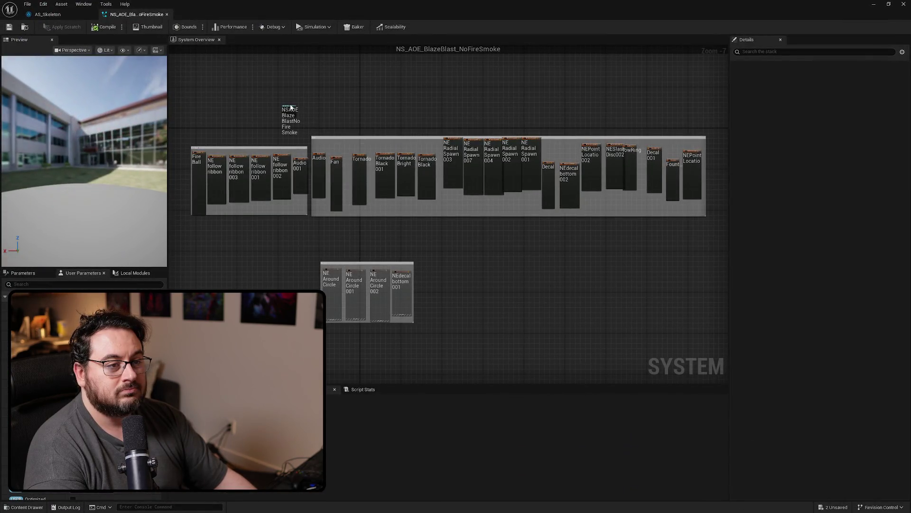
Give the blast system Pool Prime Size 1 and Max Pool Size 4, compile, and close it.
scroll(288, 106, up, 4)
click(290, 108)
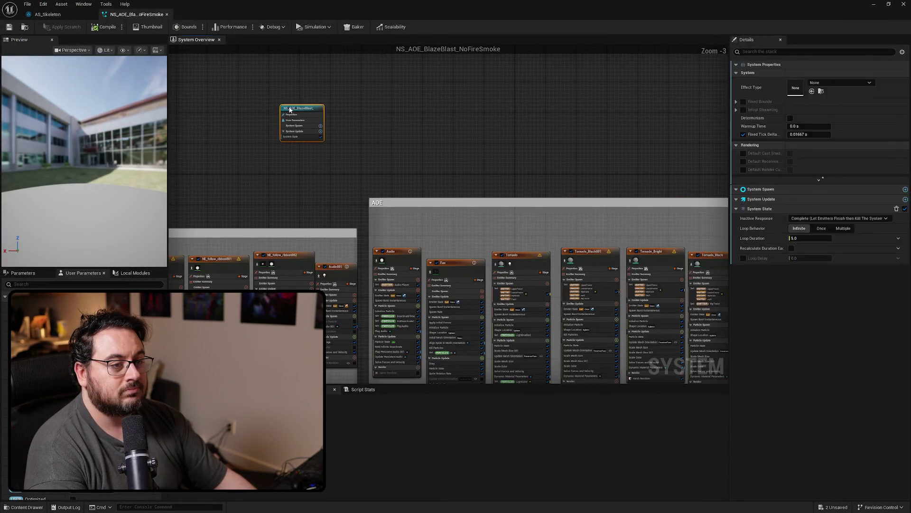
click(815, 186)
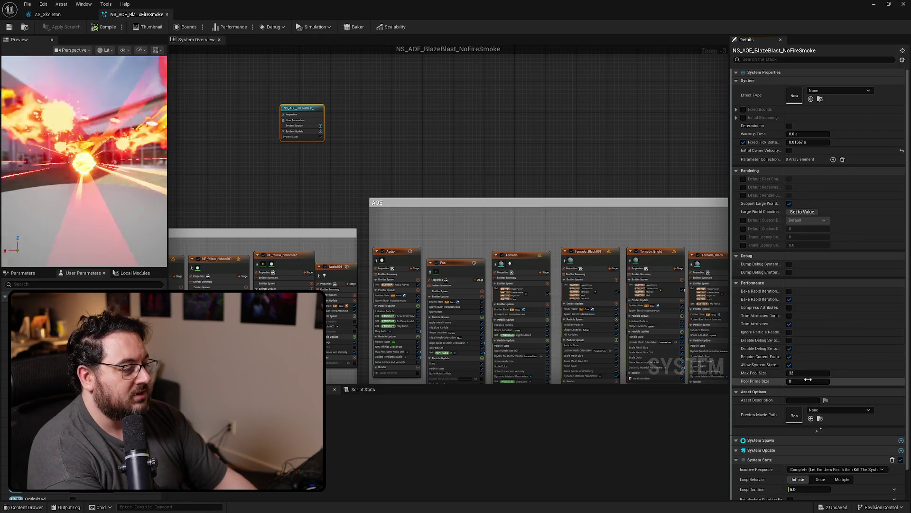
click(805, 381)
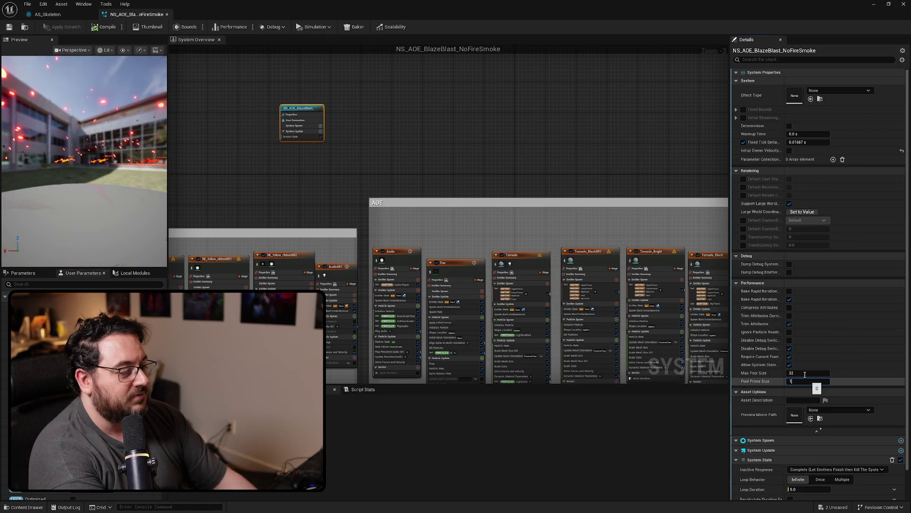
click(809, 373)
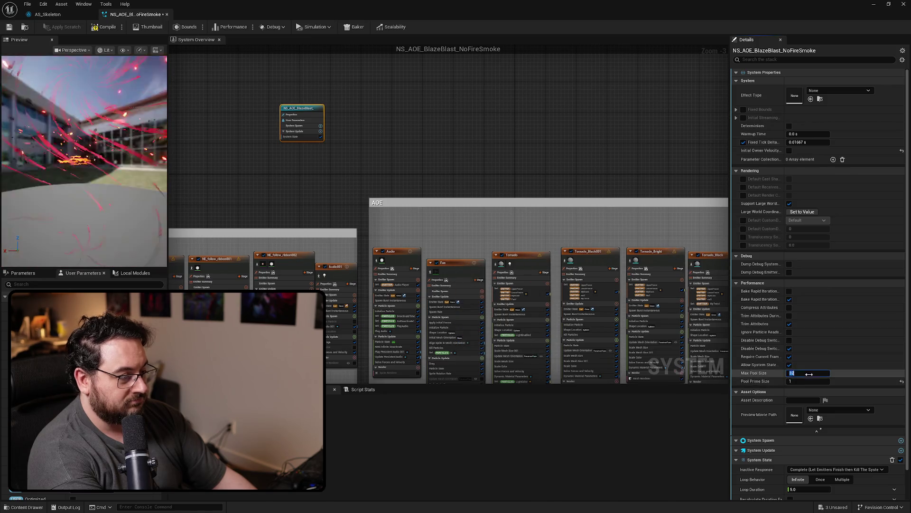
text(4)
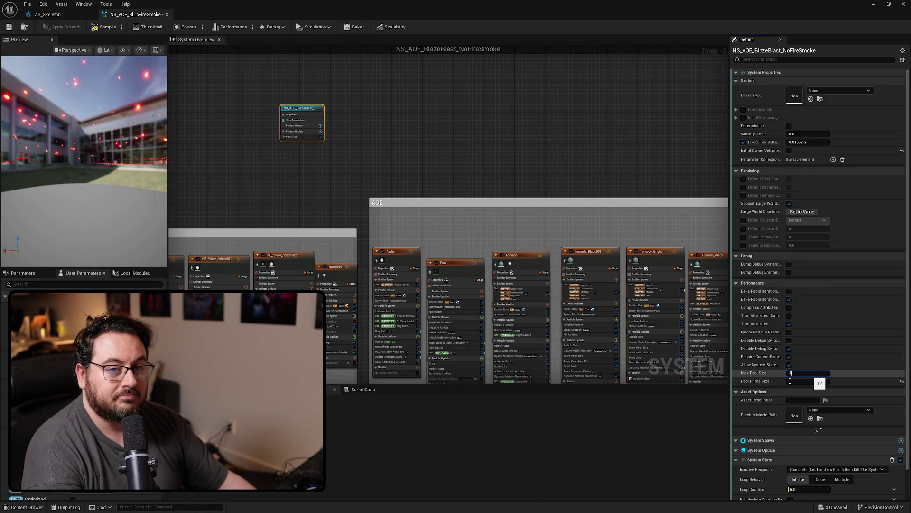
key(Return)
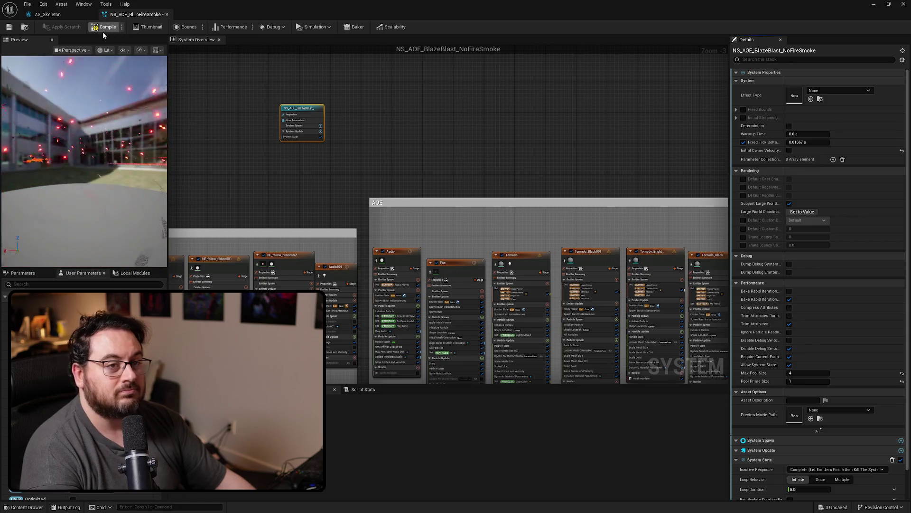
click(9, 27)
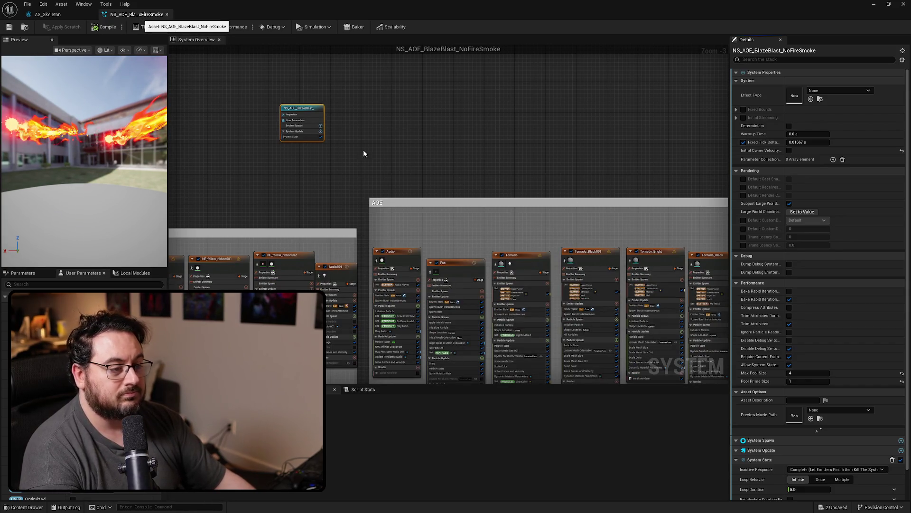
key(ctrl+w)
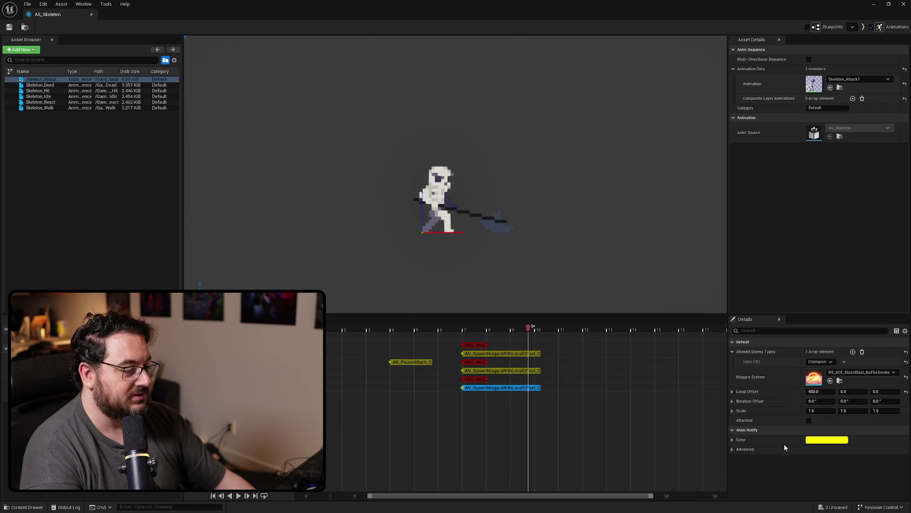
Set the ANS_Attack trace Radius to 300 and start playing L_Testing.
click(472, 379)
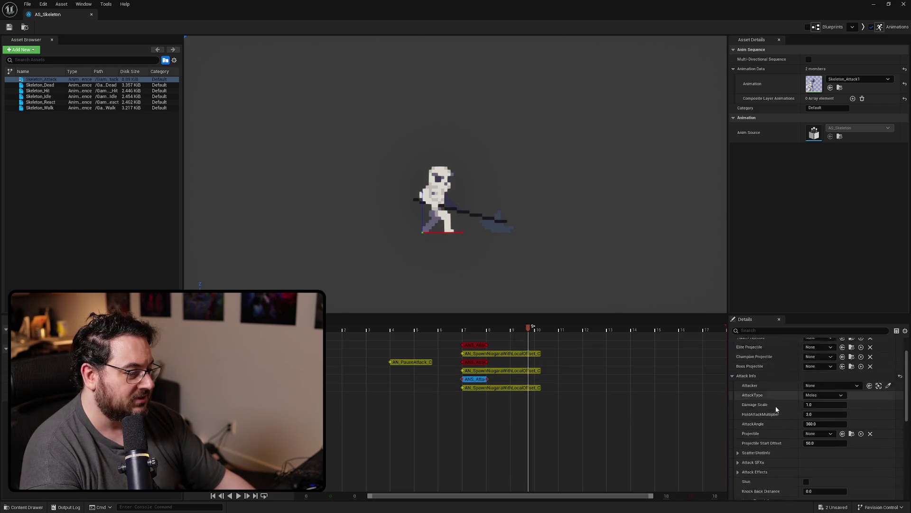
scroll(776, 408, down, 3)
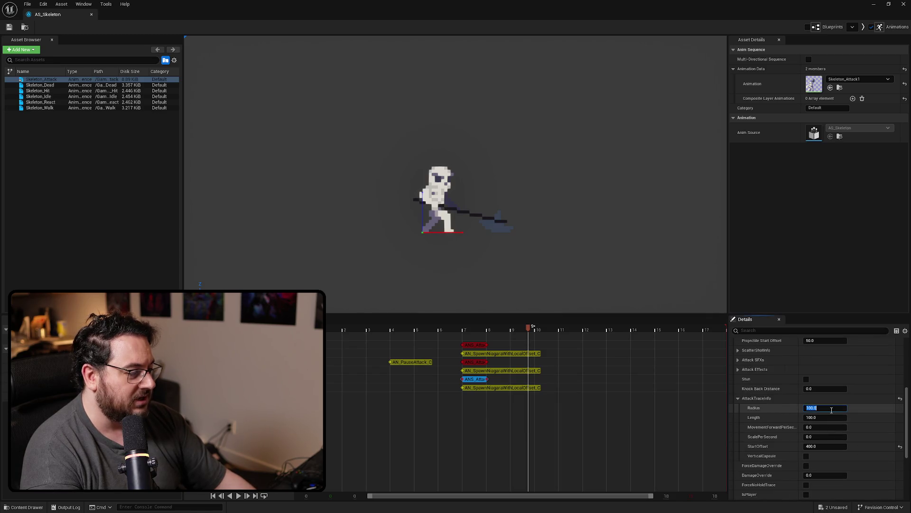
key(Return)
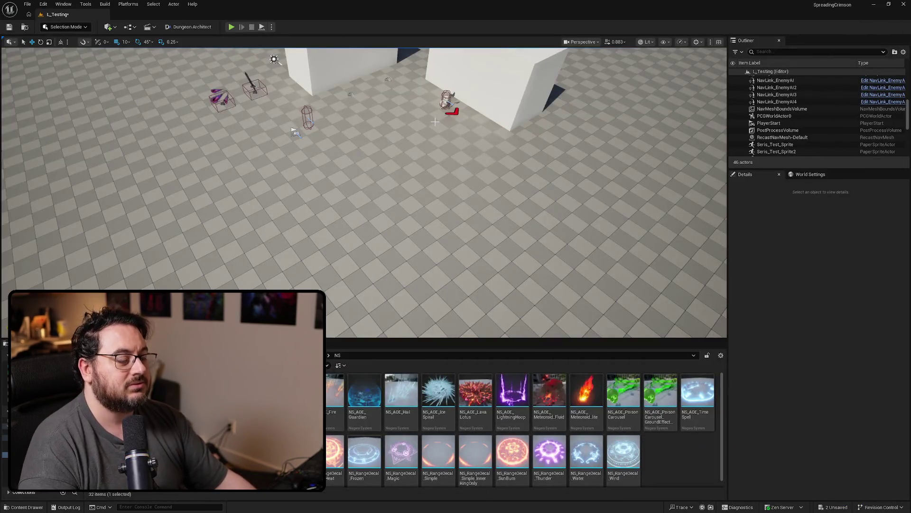
key(alt+p)
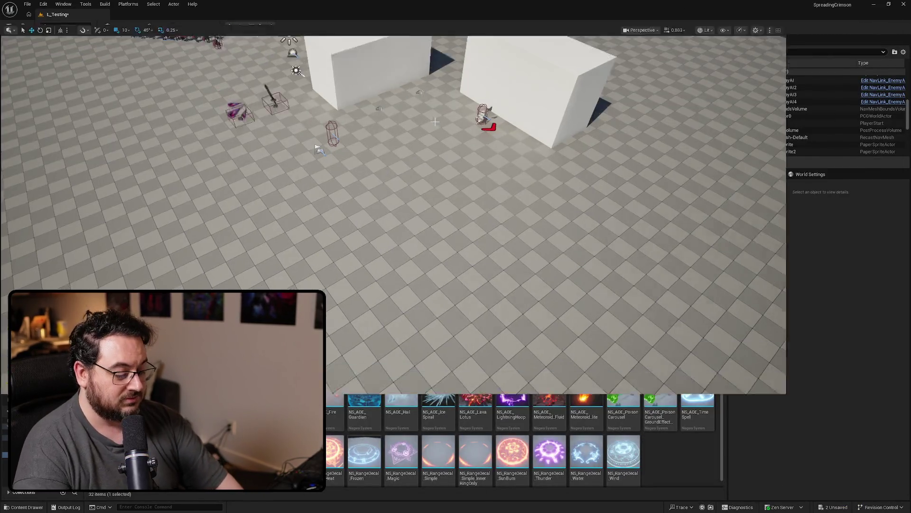
Move around and attack the skeleton in a first play session, then stop it.
key(d)
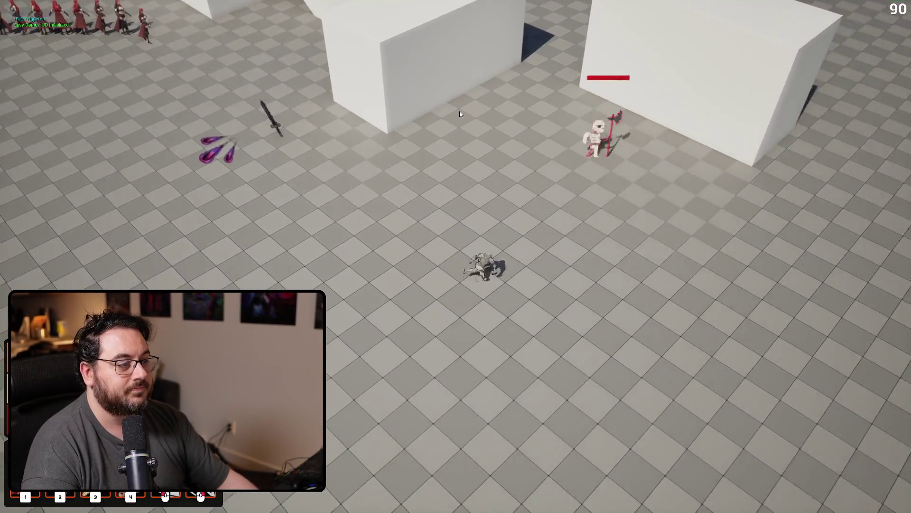
key(s)
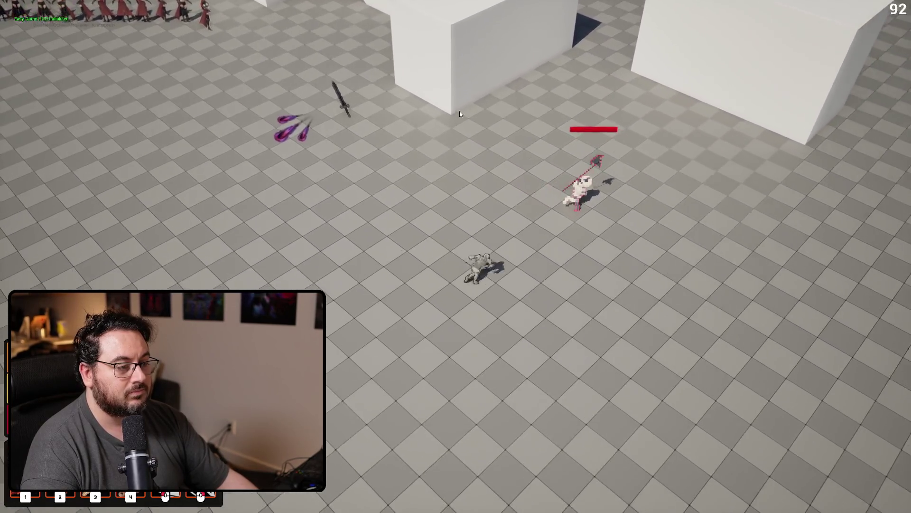
click(460, 114)
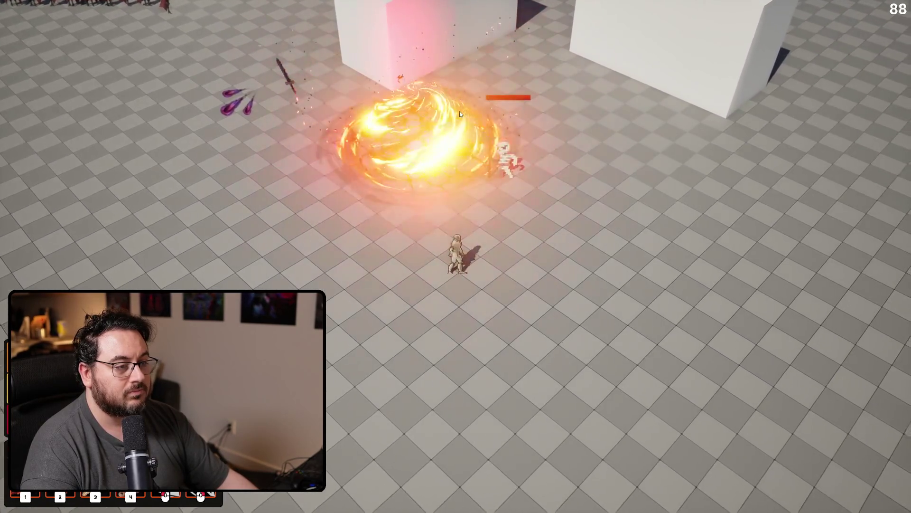
key(Escape)
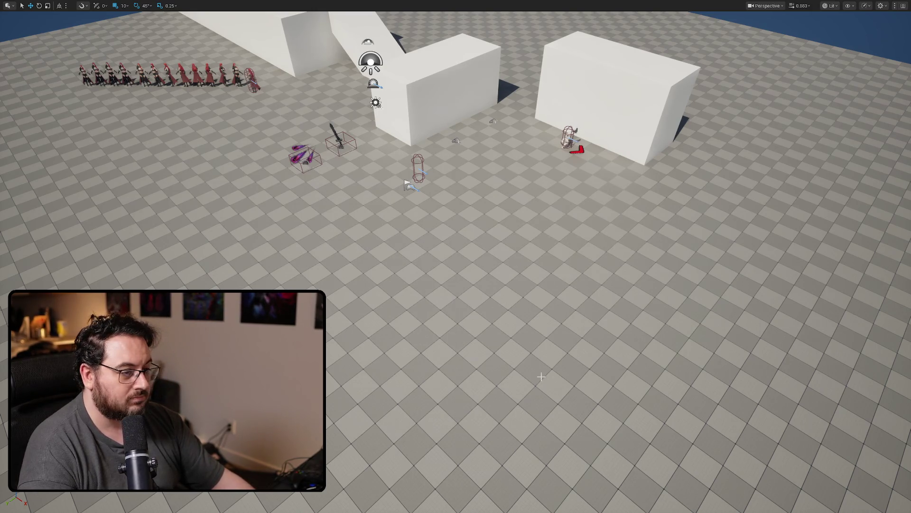
Run further sessions casting a fire ability at the skeleton, then end play.
key(alt+p)
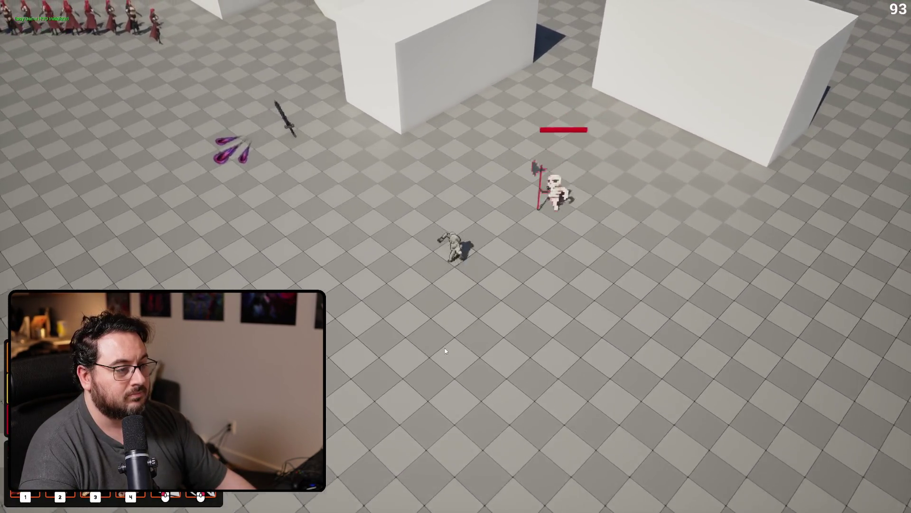
key(1)
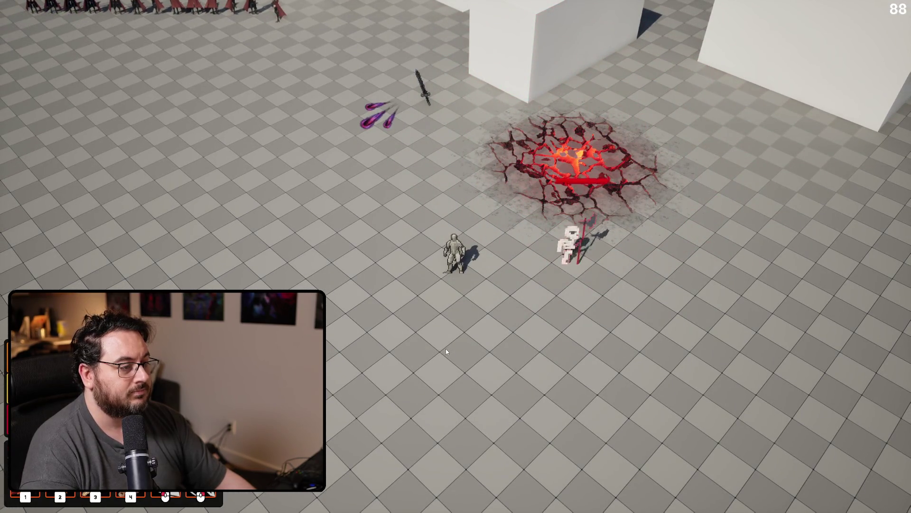
key(Escape)
key(alt+p)
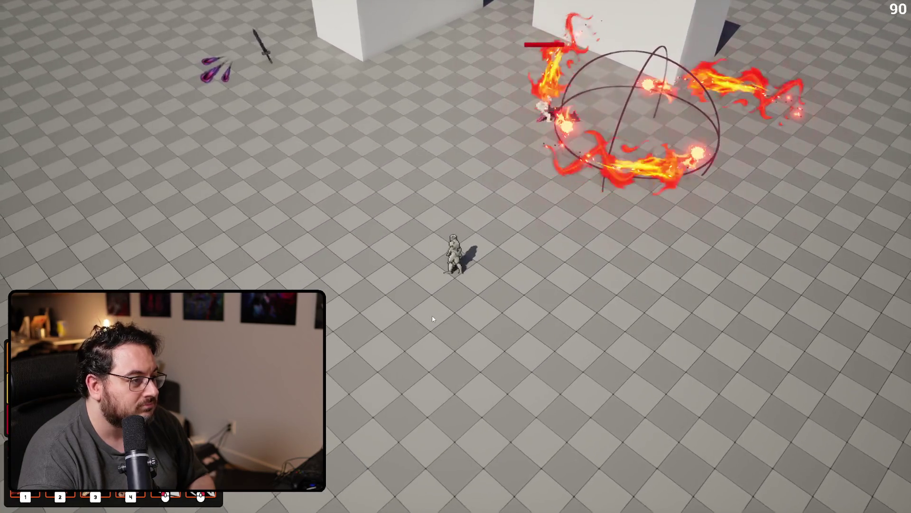
click(432, 318)
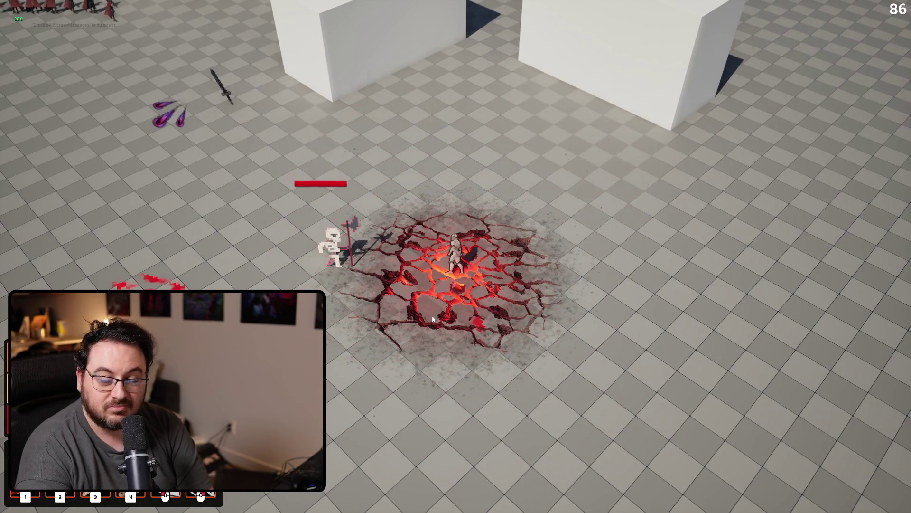
key(Escape)
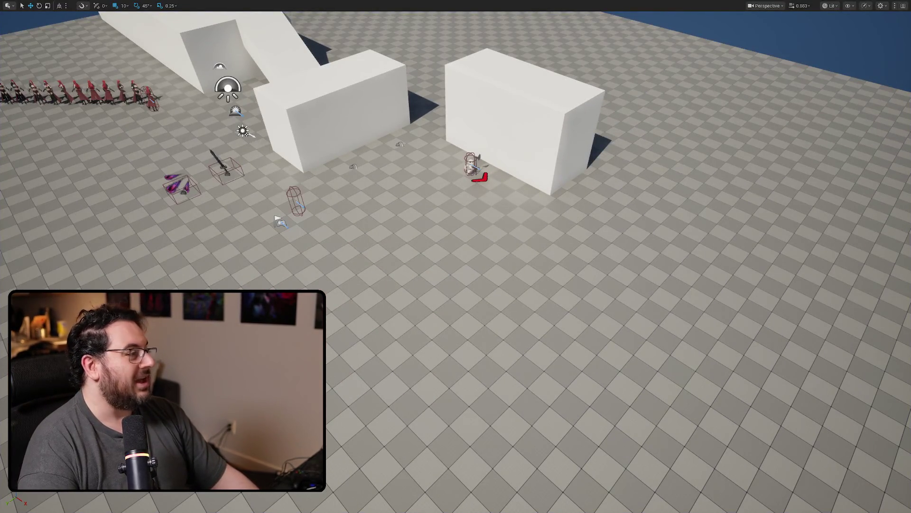
Save the L_Testing map with Ctrl+S.
scroll(385, 278, down, 8)
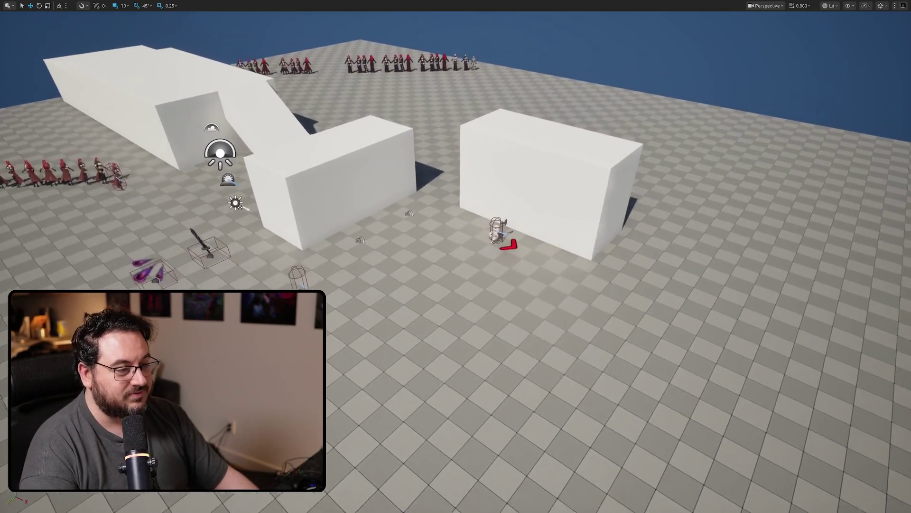
key(ctrl+s)
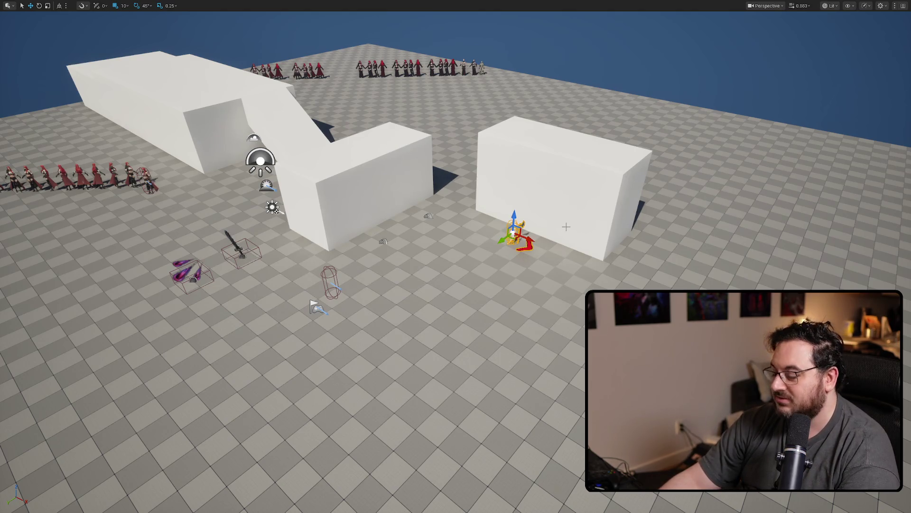
scroll(431, 192, up, 3)
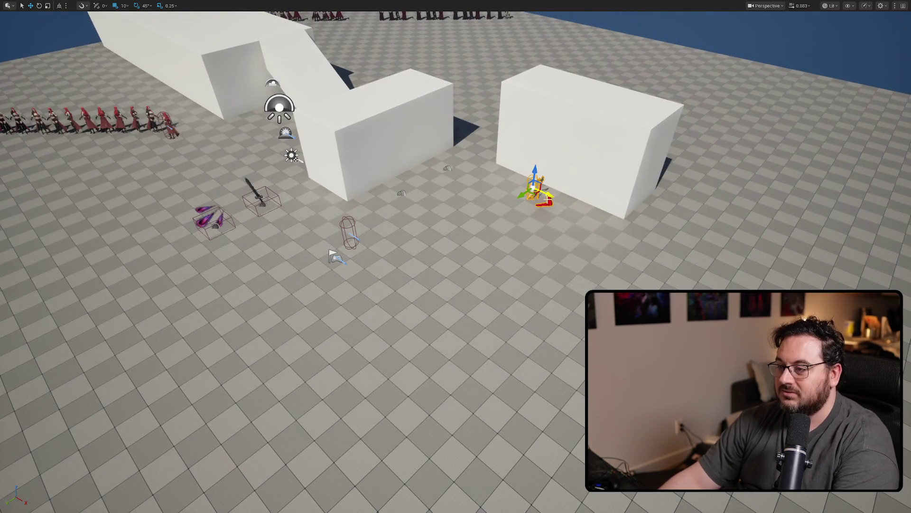
scroll(547, 214, down, 1)
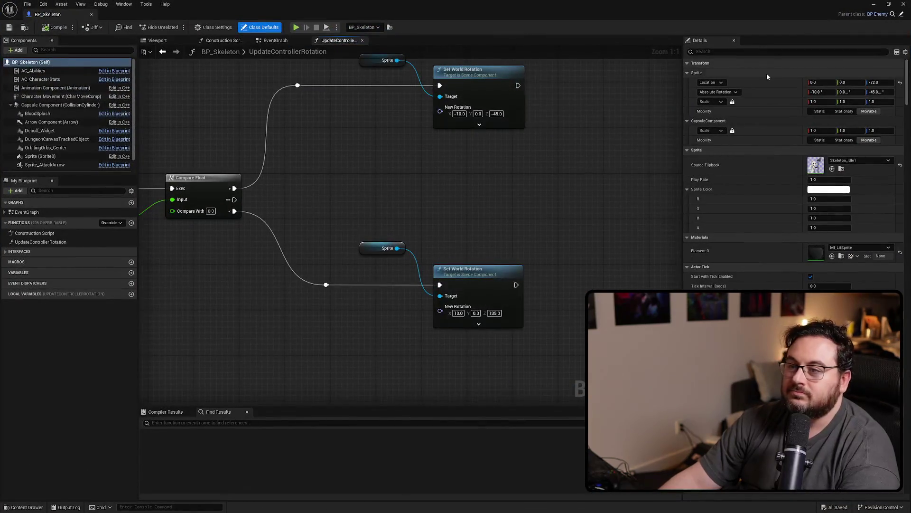
Find the weapon Damage under 'character info' and compute 8/7 in Calculator.
click(755, 52)
text(character info)
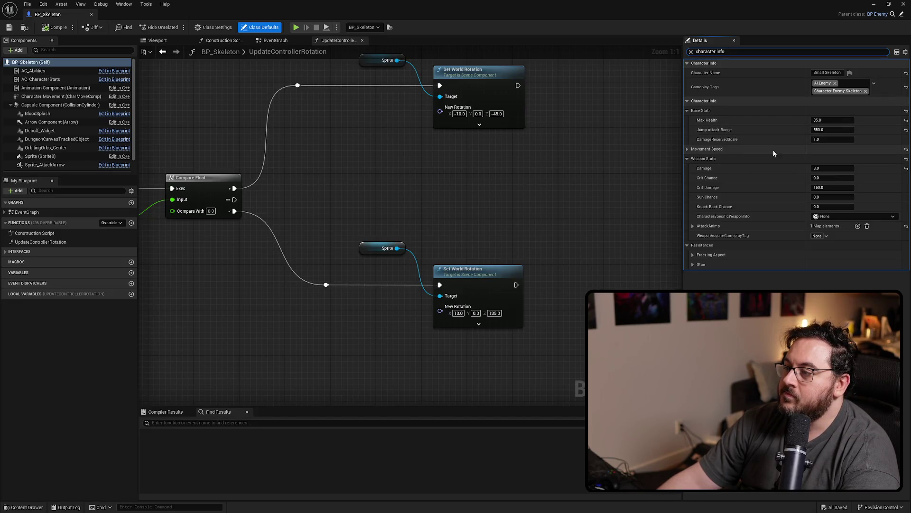
click(826, 167)
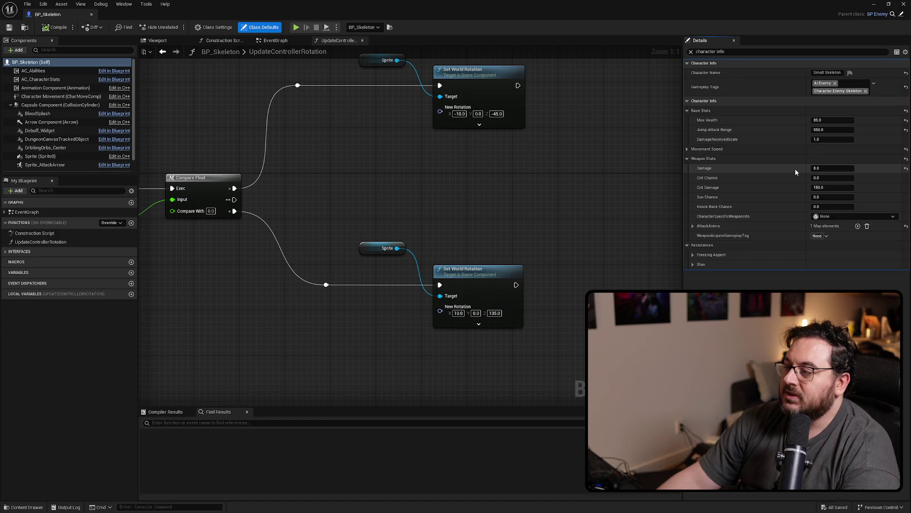
key(XF86Calculator)
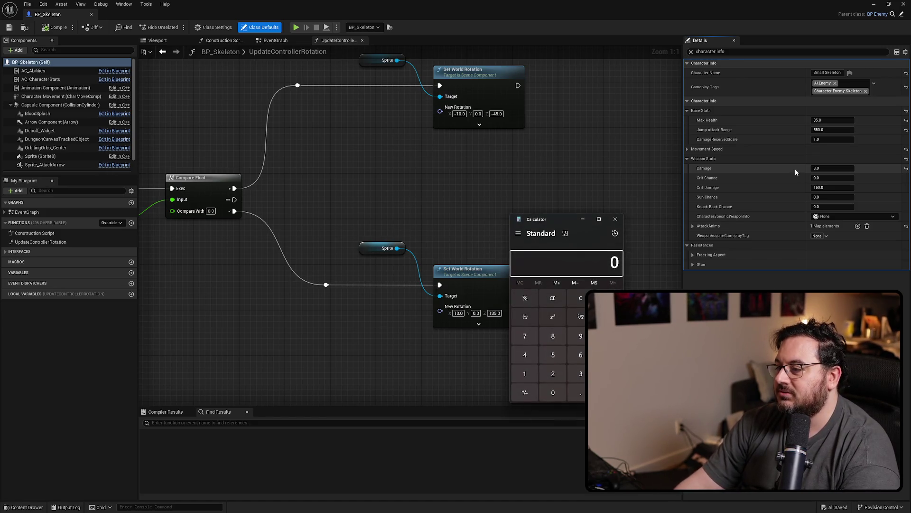
text(8/7)
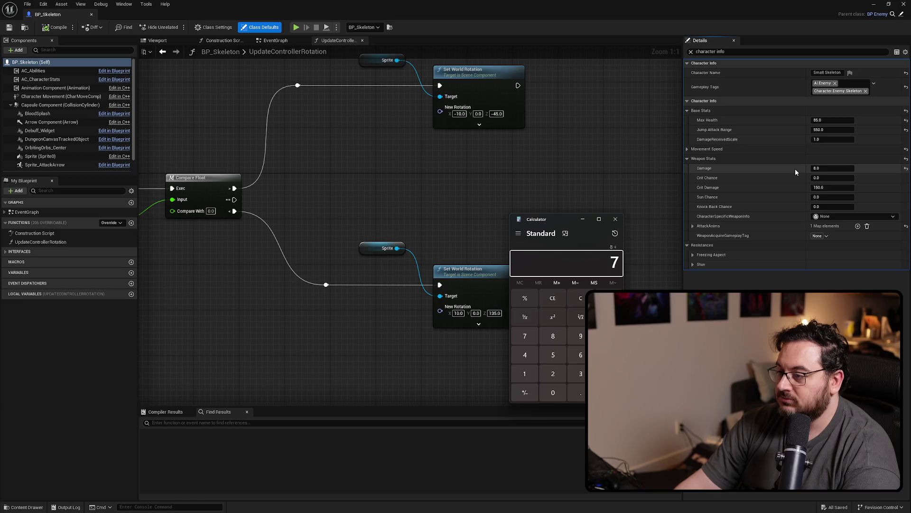
key(Return)
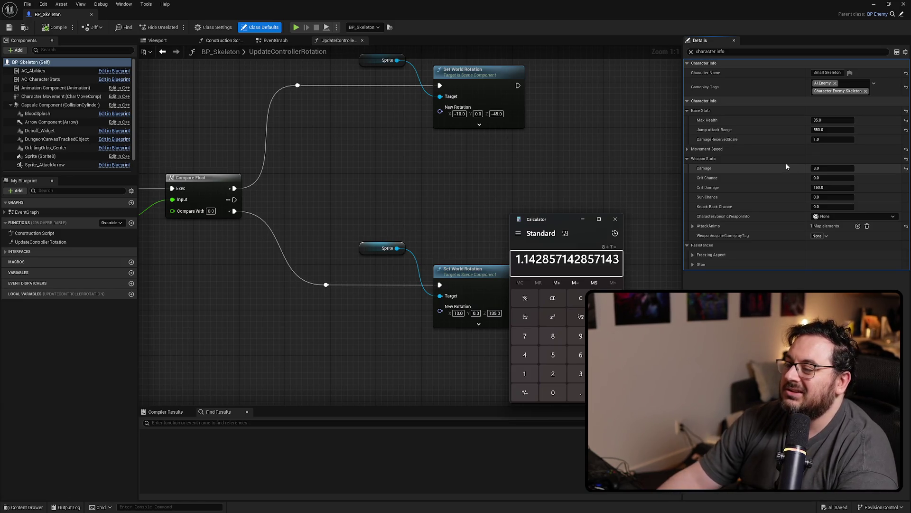
click(619, 221)
Raise weapon Damage to 9.0, check 9/7, then compile and save BP_Skeleton.
click(827, 168)
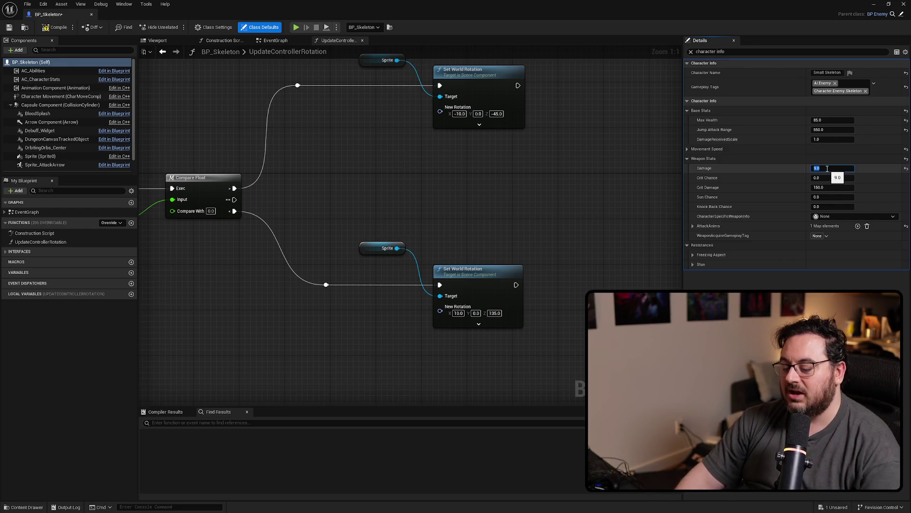
key(XF86Calculator)
text(9)
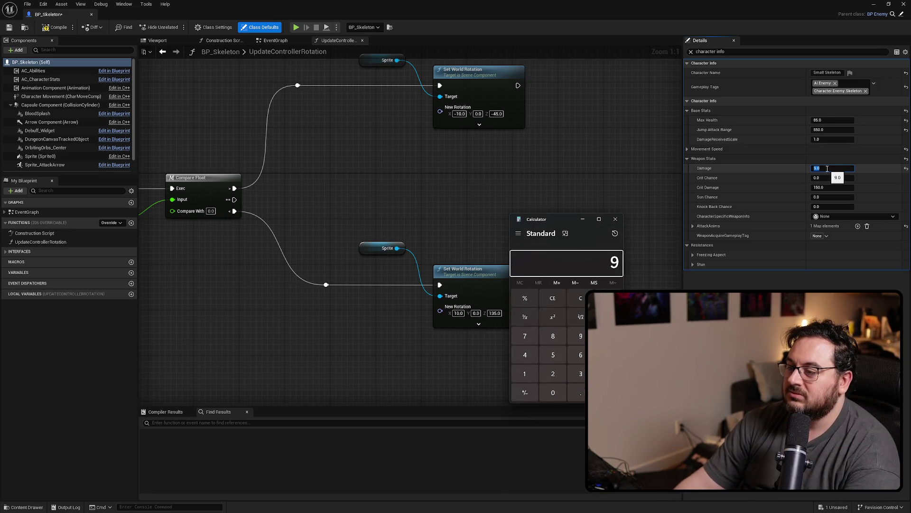
text(/7)
key(Return)
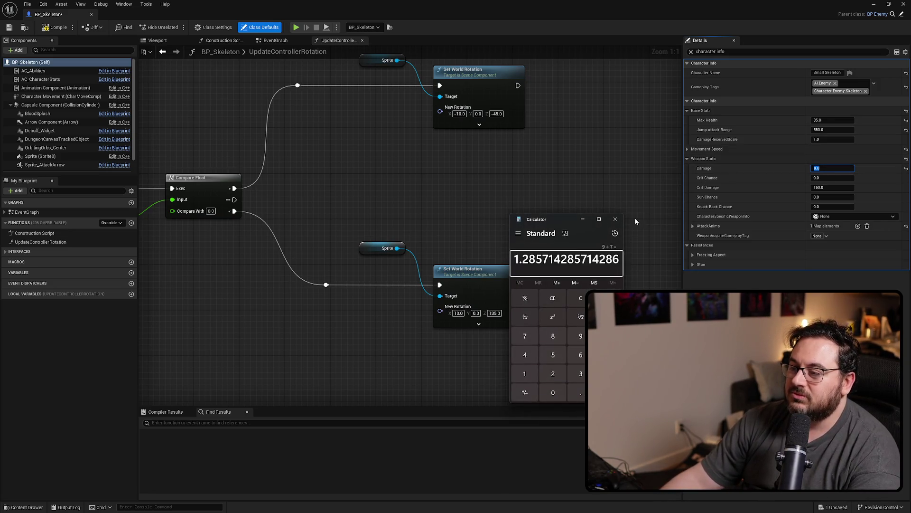
click(615, 220)
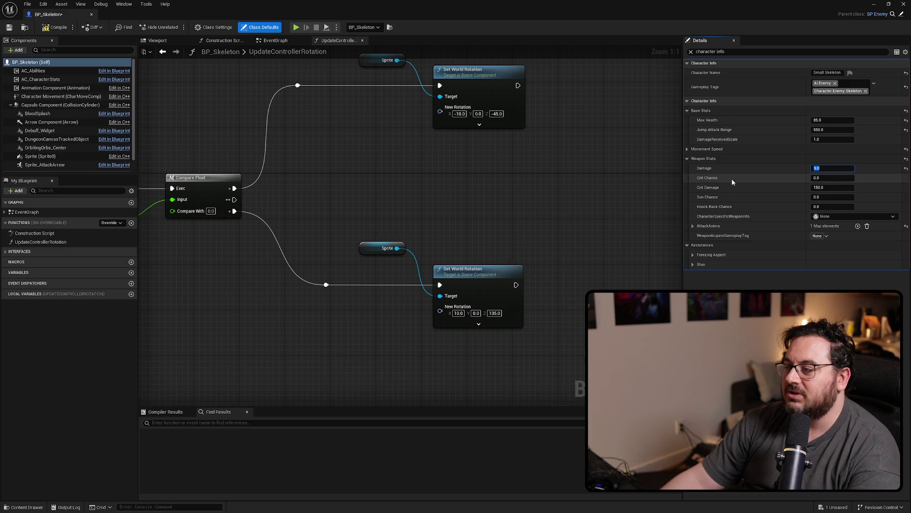
click(54, 27)
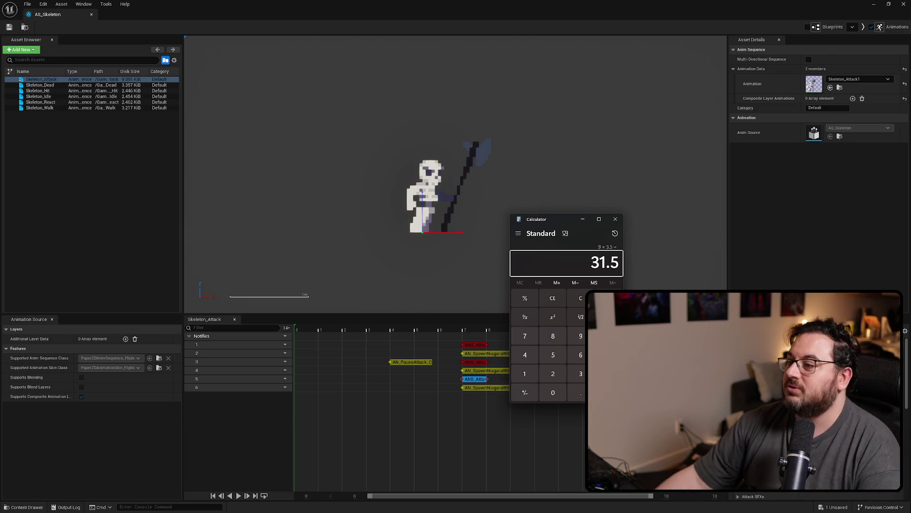
Close the calculator after computing 9 × 3.5 = 31.5.
click(615, 219)
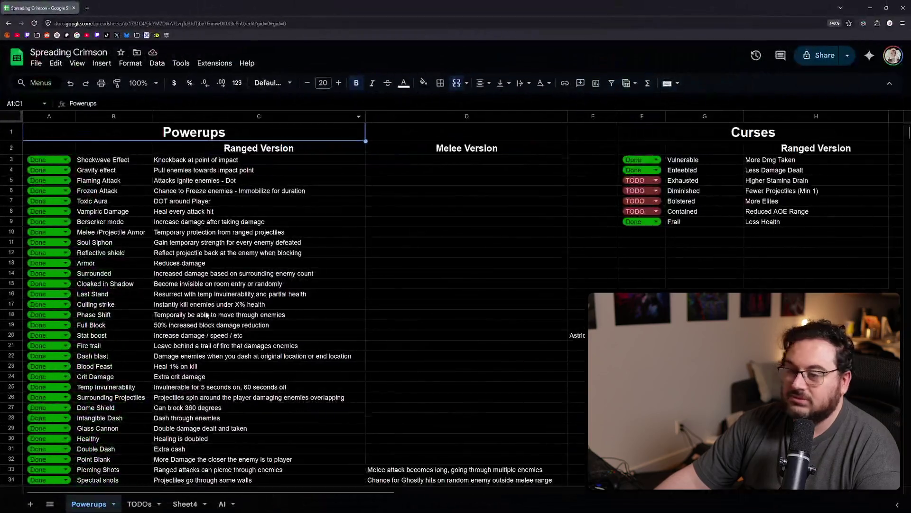
Set the status of empty row 58 to TODO and move to its description cell.
scroll(118, 356, down, 10)
click(49, 289)
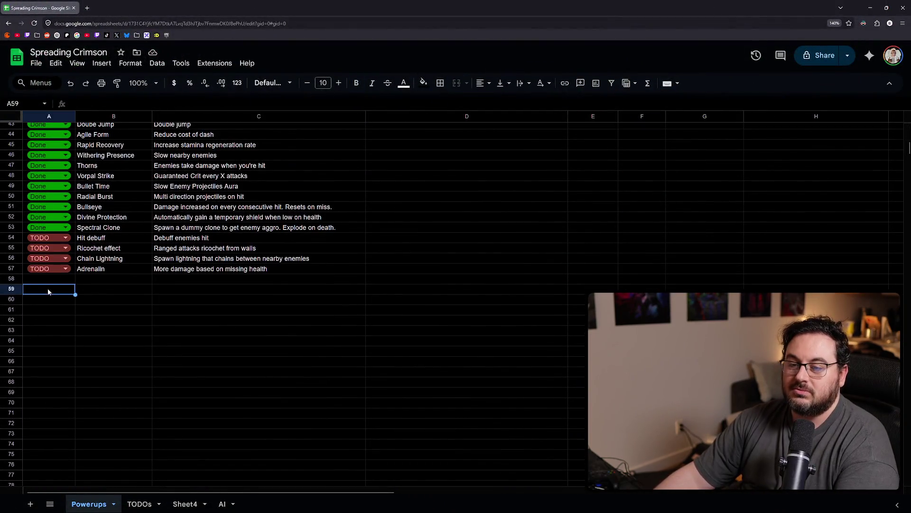
click(49, 282)
text(TODO)
key(Tab)
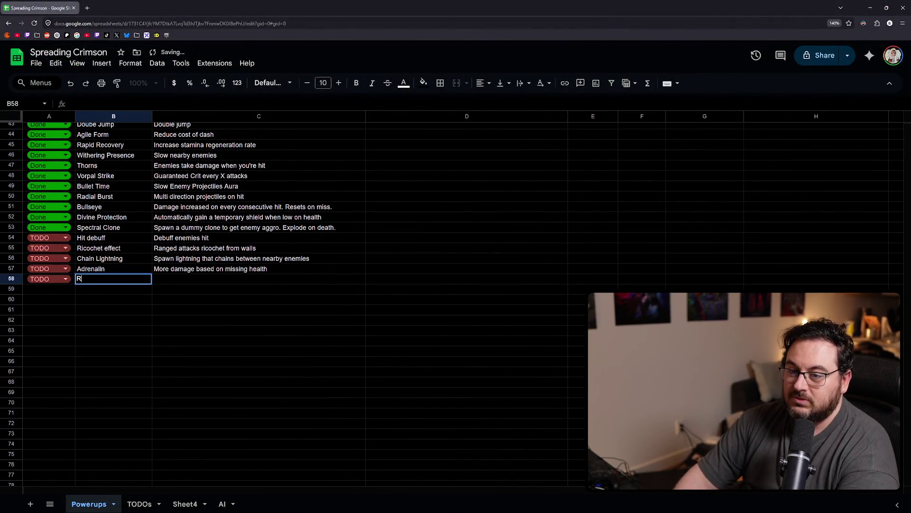
key(Tab)
Enter the row 58 description 'Reduce DOT length on player by % duration'.
text(REduce DOI)
key(BackSpace)
text(+T )
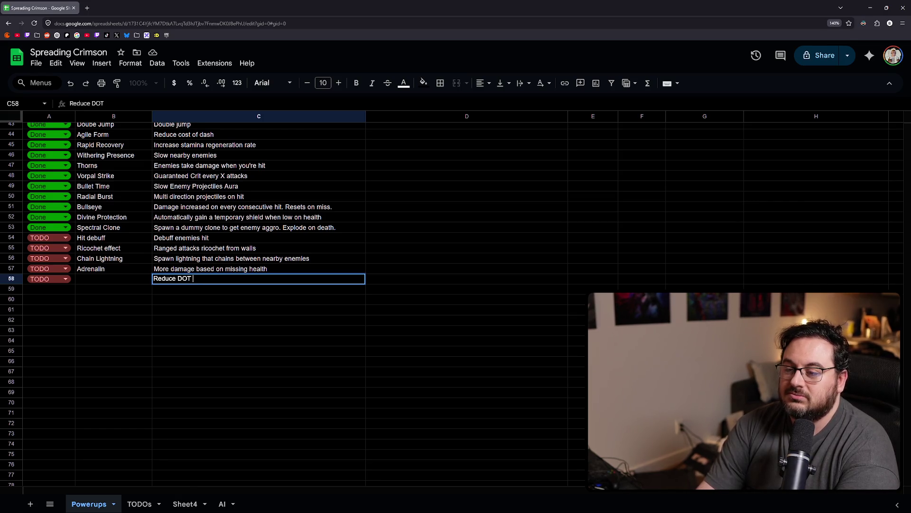
text(ng)
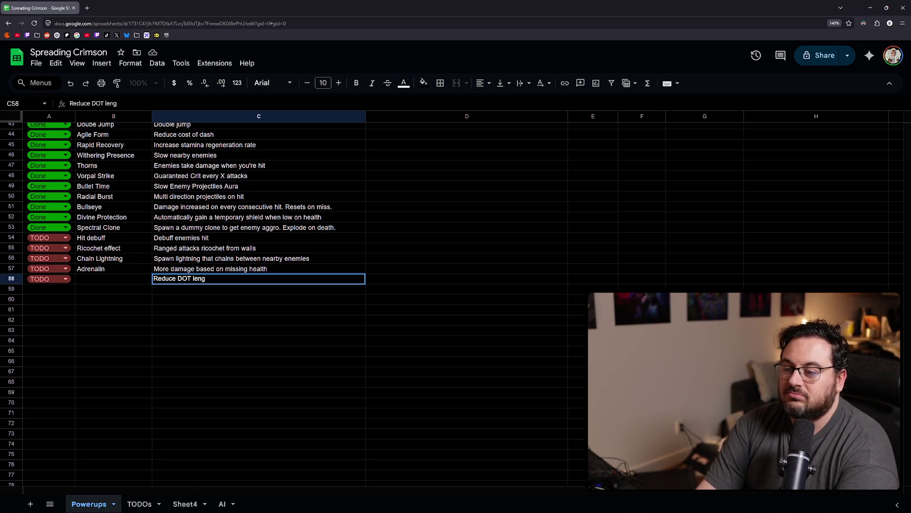
text(on player)
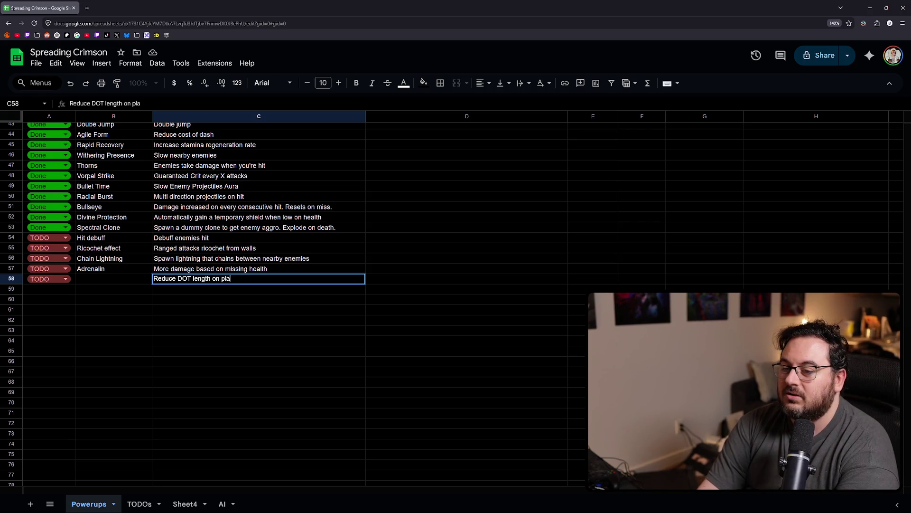
key(Return)
key(Left)
key(Right)
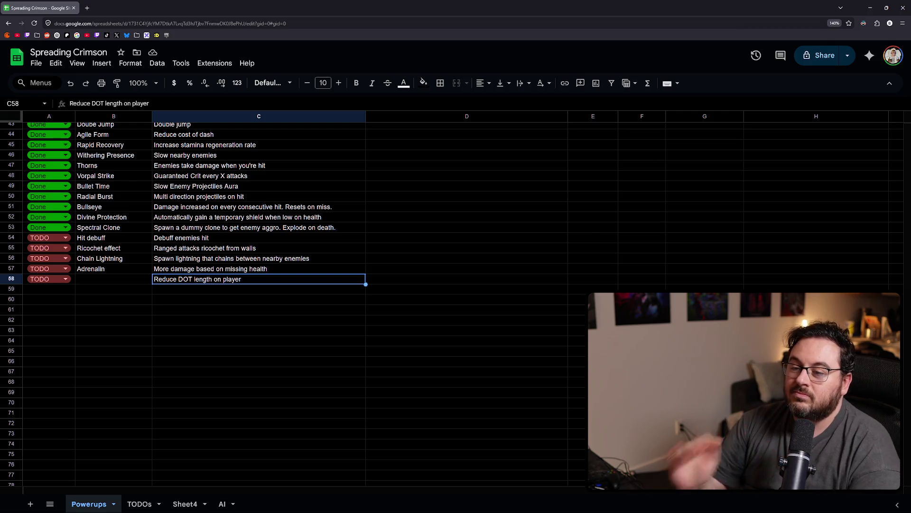
key(Return)
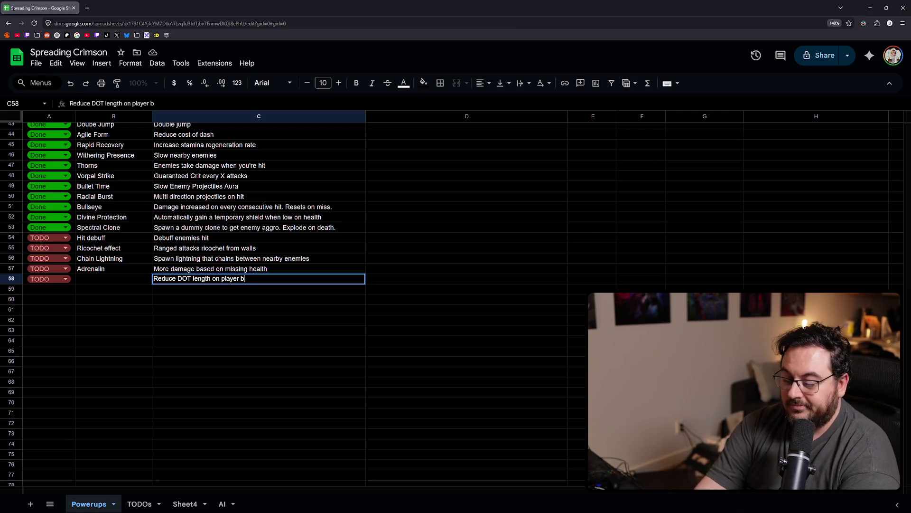
text(y %)
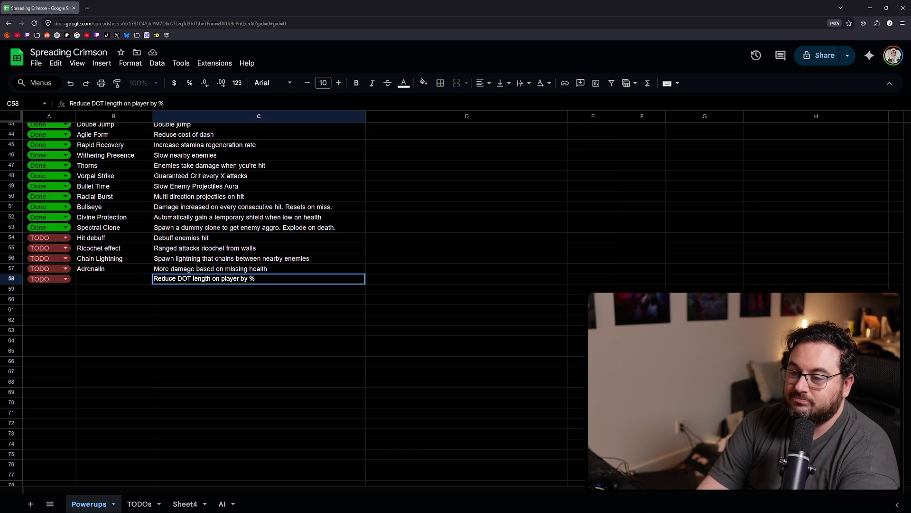
text( duration)
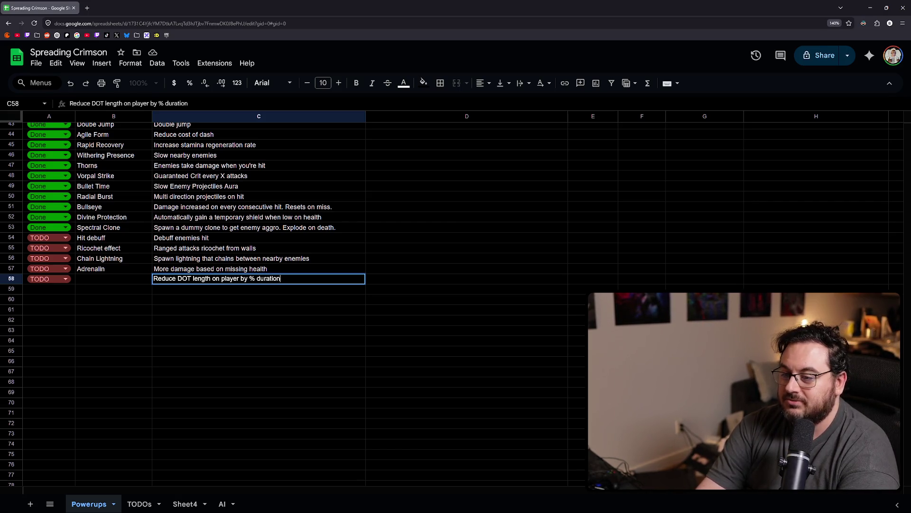
key(Return)
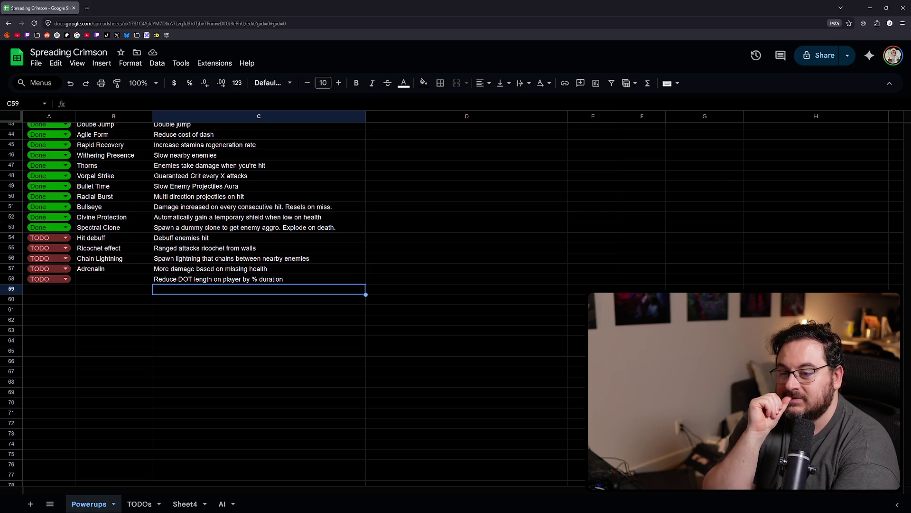
scroll(152, 349, up, 9)
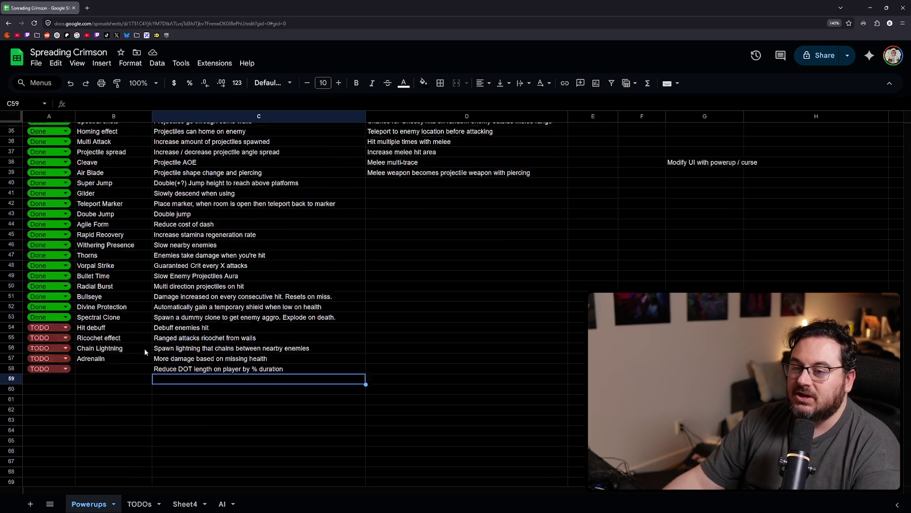
scroll(162, 350, down, 7)
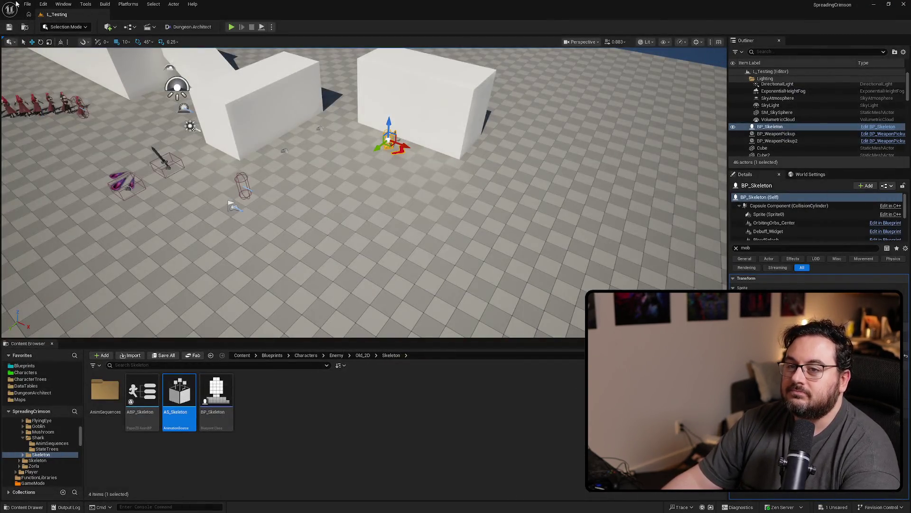
Load L_Hub from the File menu's recent levels list.
click(27, 5)
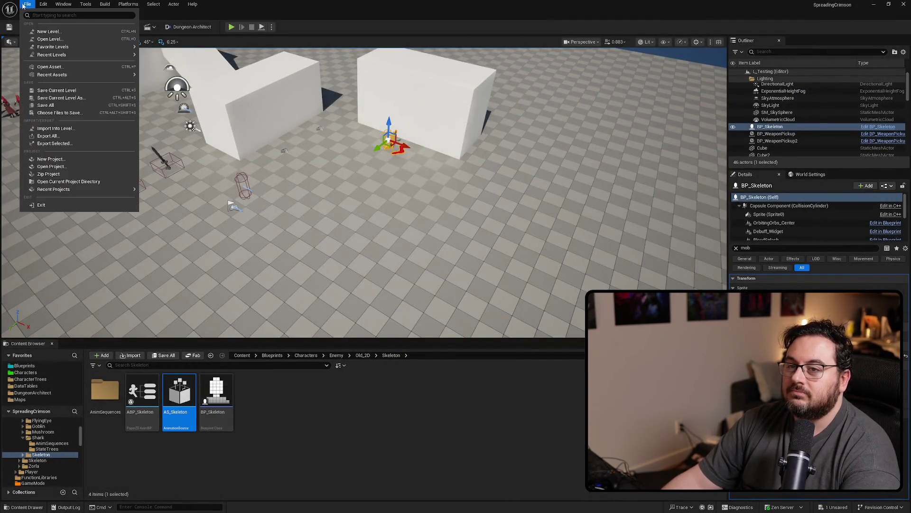
mouse_move(104, 56)
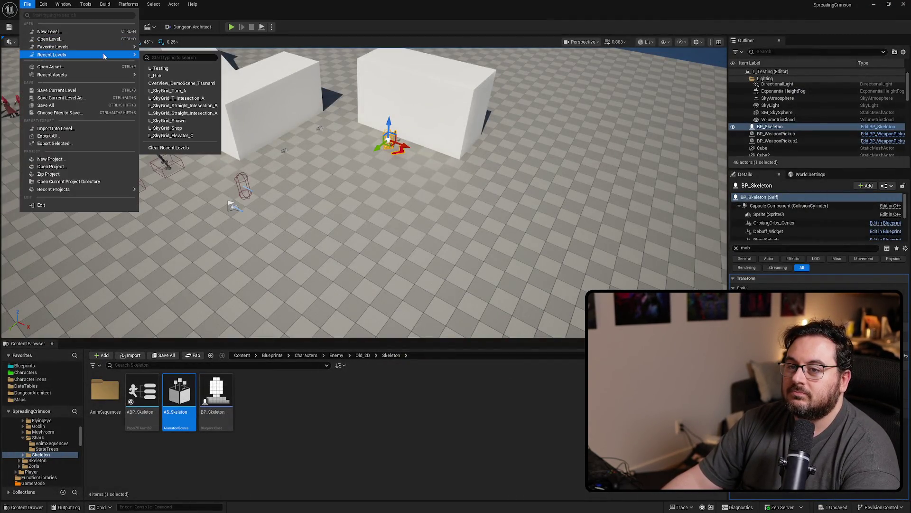
click(179, 79)
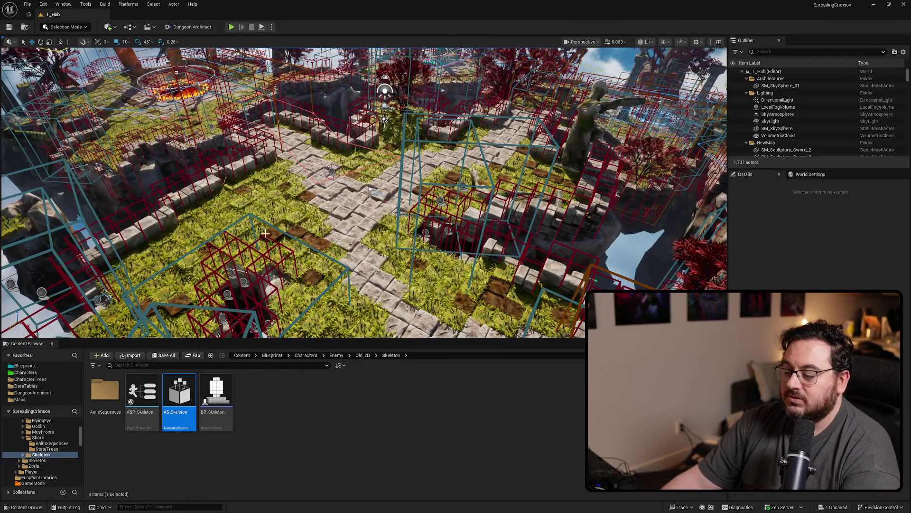
Play the hub level in a maximized viewport and walk into the Boss Card Shop.
key(F11)
key(alt+p)
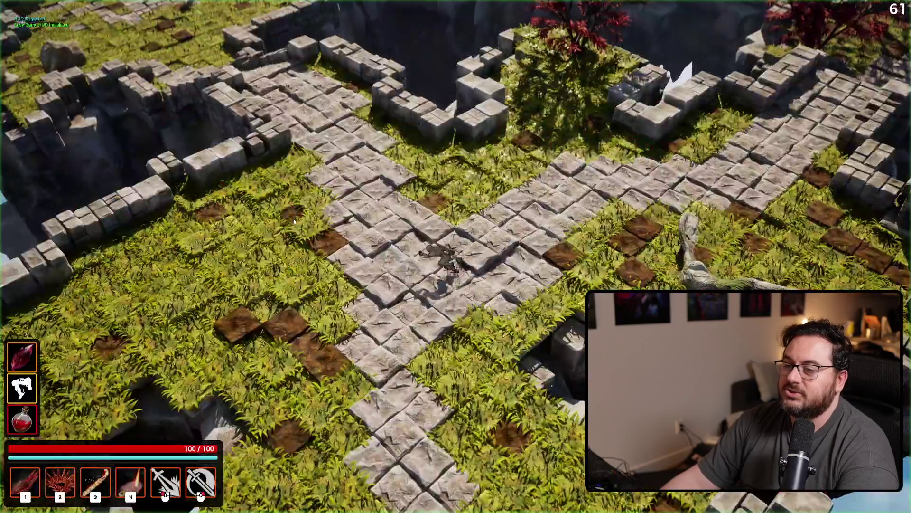
key(w)
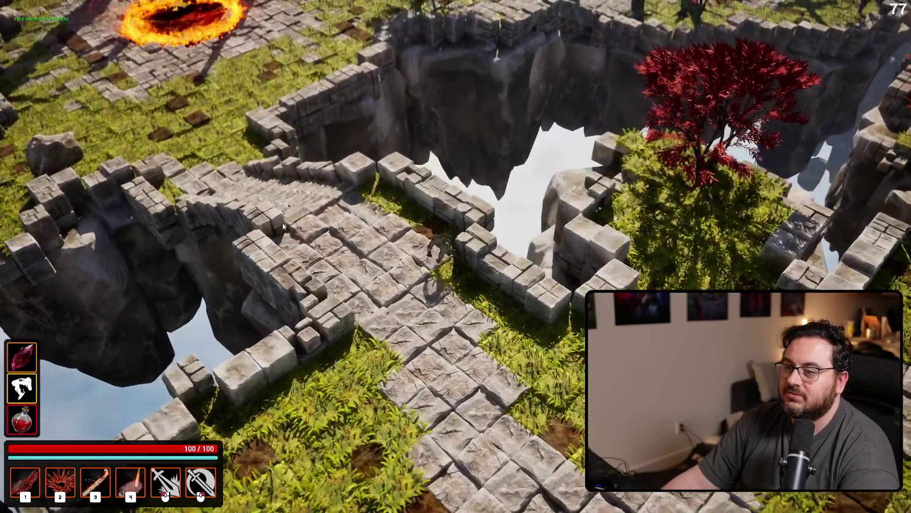
key(shift+w+a)
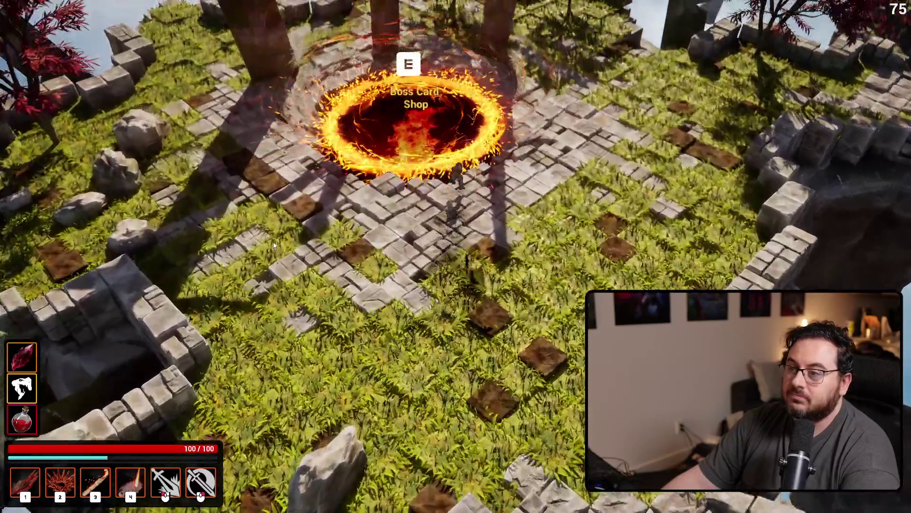
key(e)
Open the shop's full grid of upgrade cards, review it, then leave the shop.
click(243, 245)
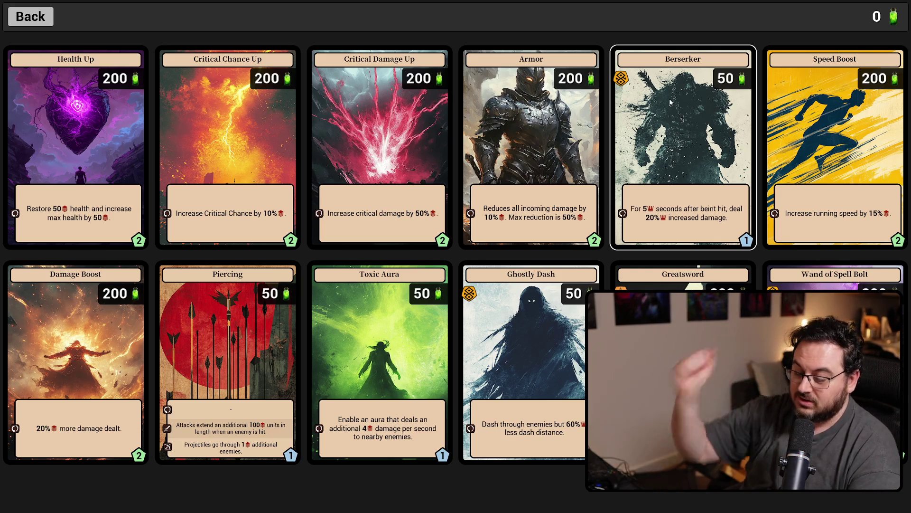
key(Escape)
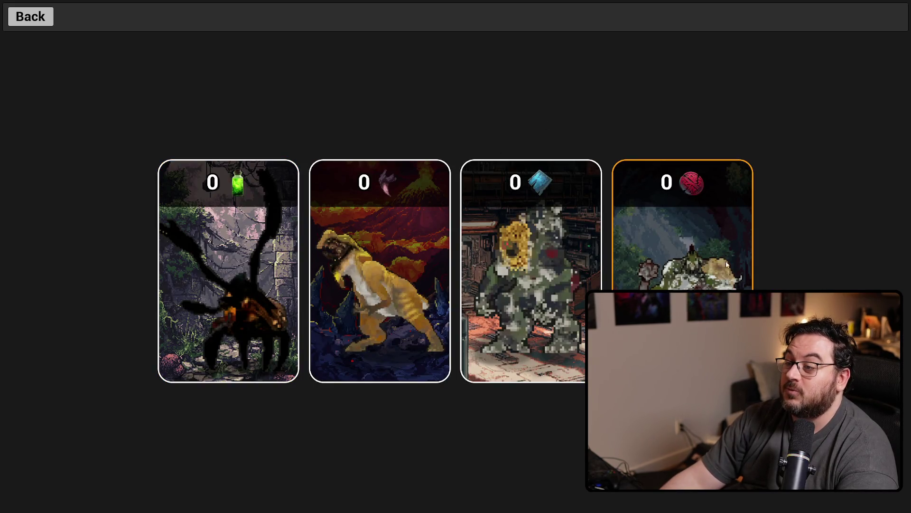
key(Escape)
key(Escape)
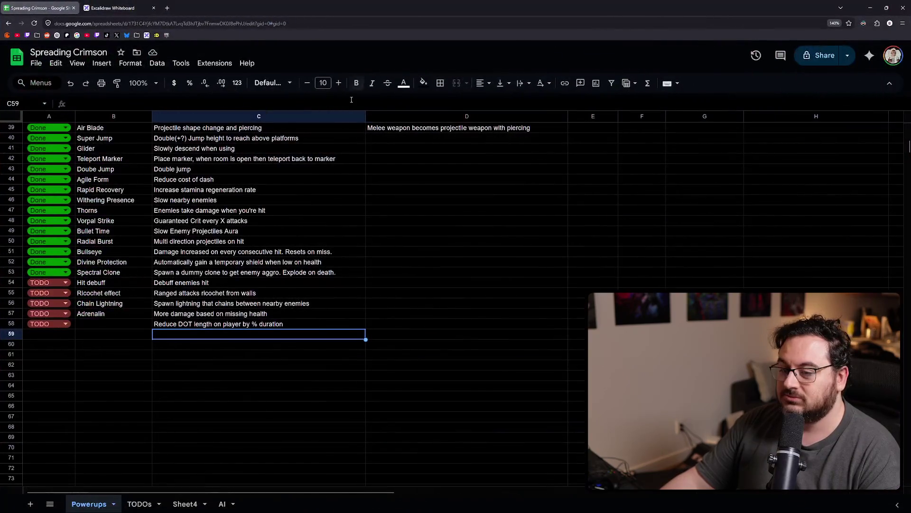
On Sheet4, copy the Family table cells in column H.
scroll(87, 334, up, 5)
scroll(103, 354, down, 5)
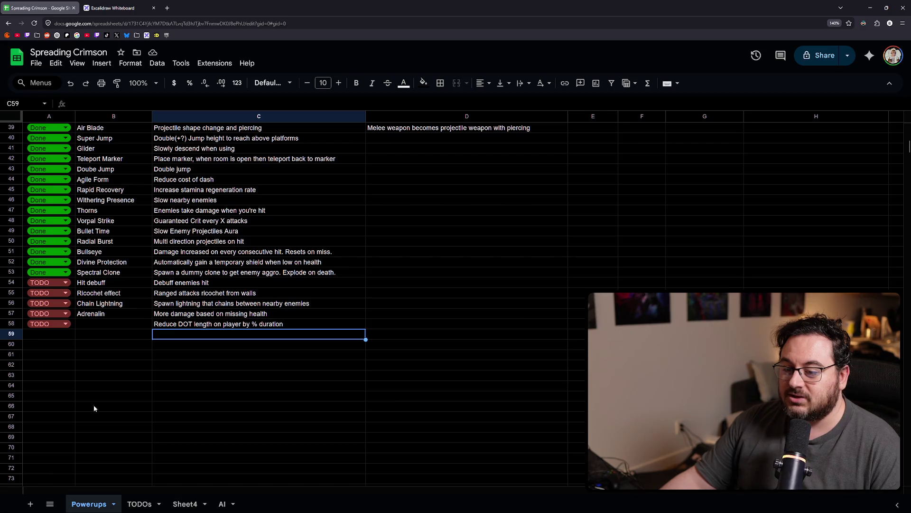
click(183, 504)
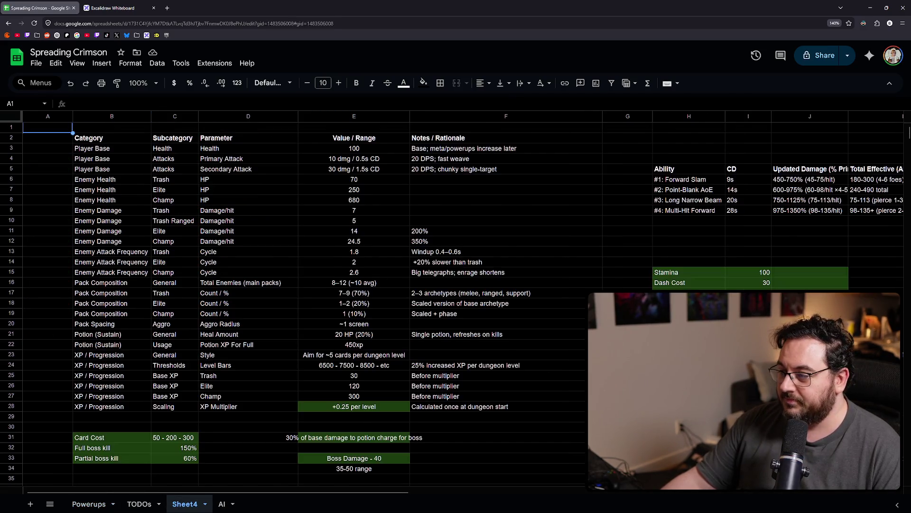
scroll(285, 304, down, 3)
scroll(285, 303, down, 6)
scroll(285, 303, up, 6)
scroll(285, 304, up, 3)
scroll(285, 304, down, 3)
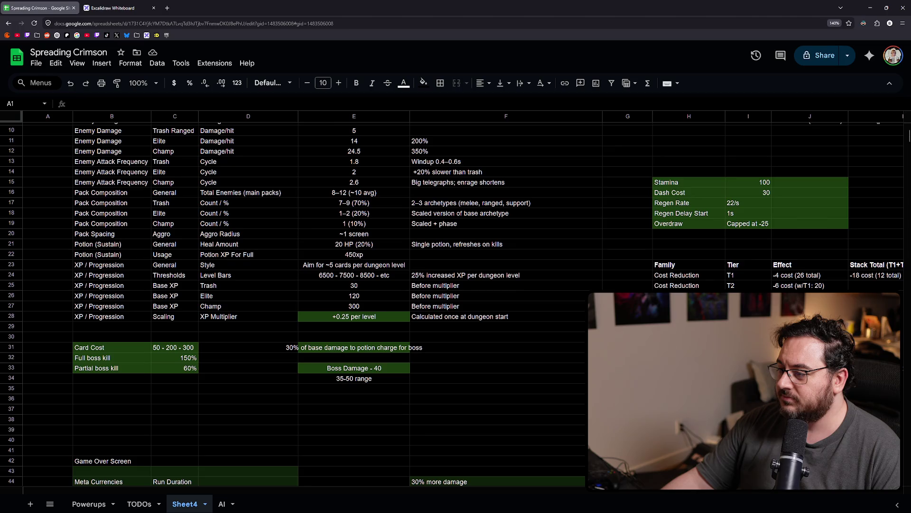
drag(689, 316, 685, 280)
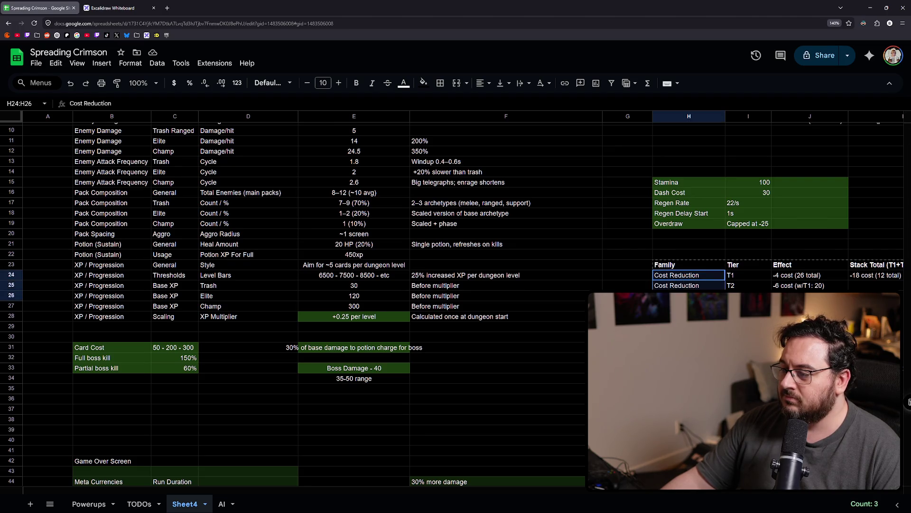
key(ctrl+c)
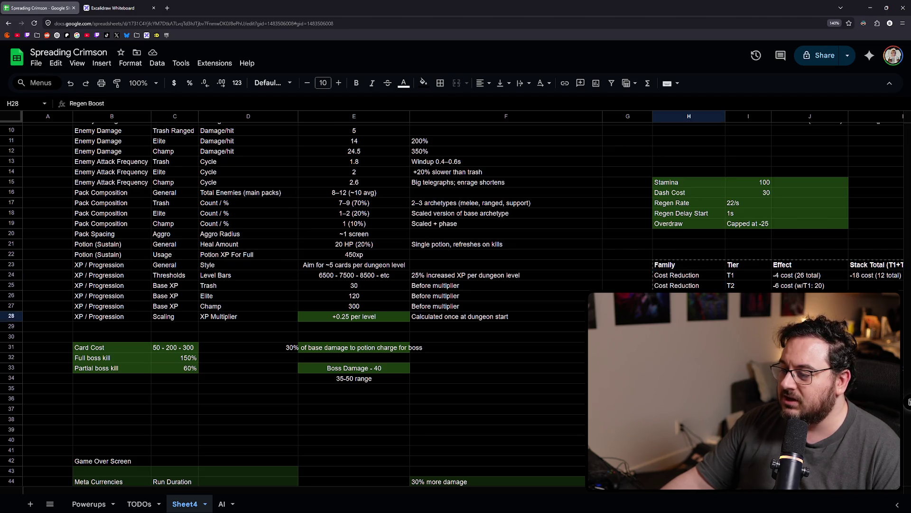
Clear the Delay Cut tier rows and move the Pool Increase tiers up into rows 30–32.
scroll(439, 493, right, 5)
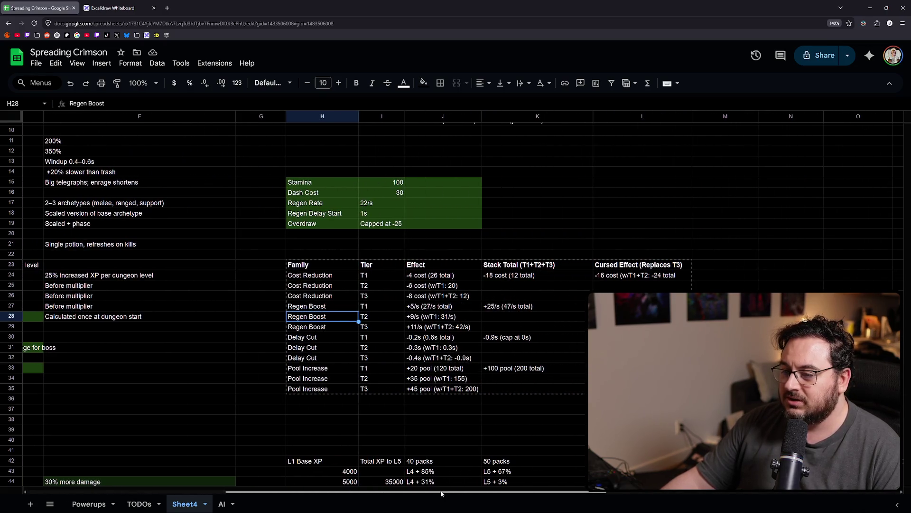
scroll(441, 493, right, 1)
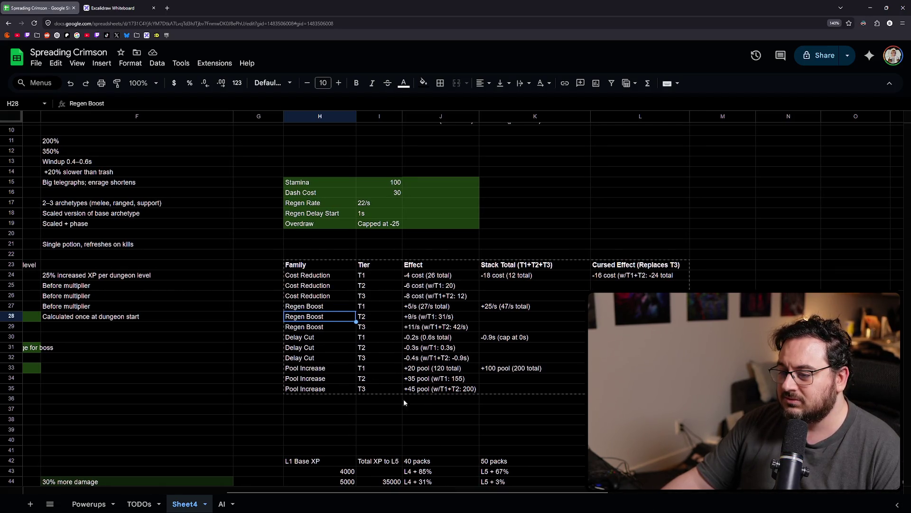
mouse_move(304, 338)
mouse_down()
mouse_move(546, 349)
mouse_move(561, 358)
mouse_up()
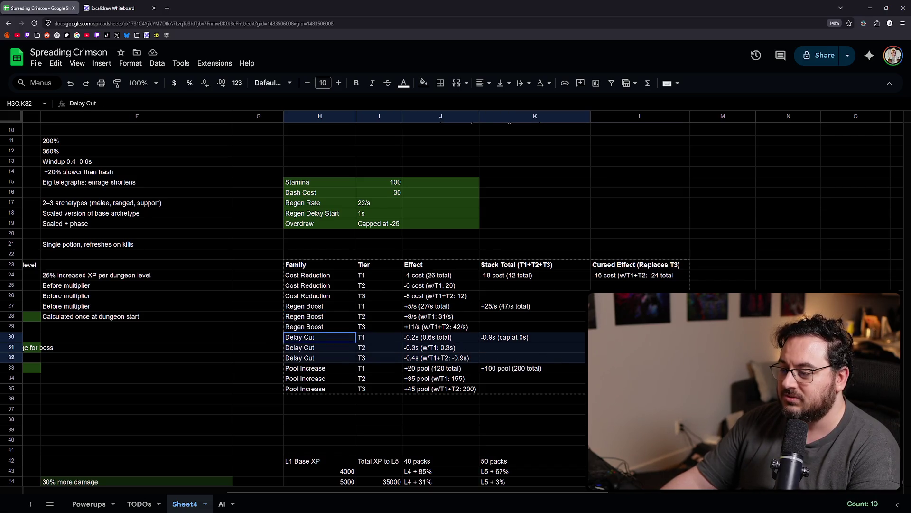
key(Delete)
click(320, 347)
mouse_move(304, 368)
mouse_down()
mouse_move(618, 368)
mouse_move(617, 388)
mouse_up()
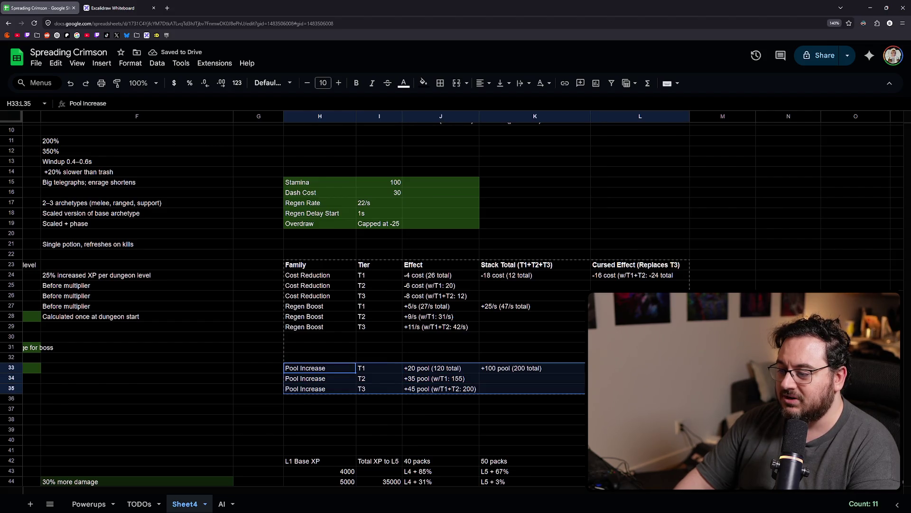
drag(323, 364, 323, 333)
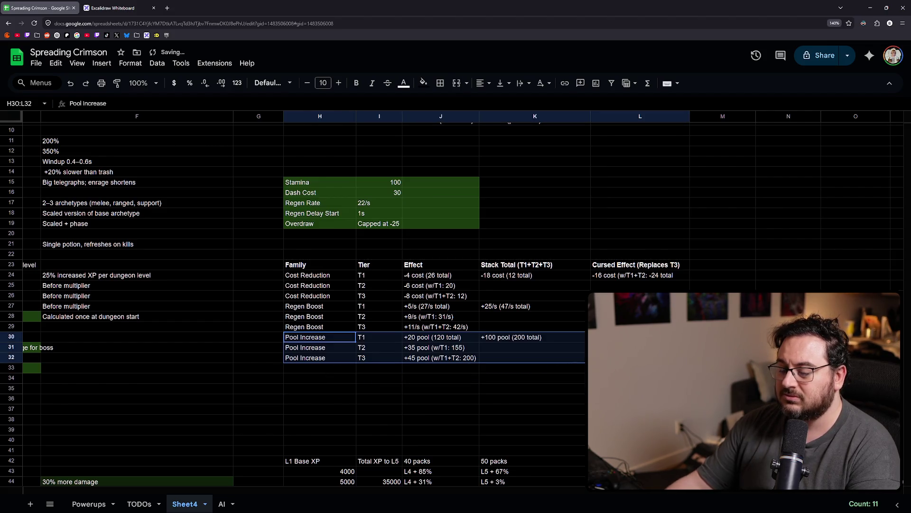
On the Powerups sheet, enter 'More Stamina' as a new TODO powerup.
click(101, 506)
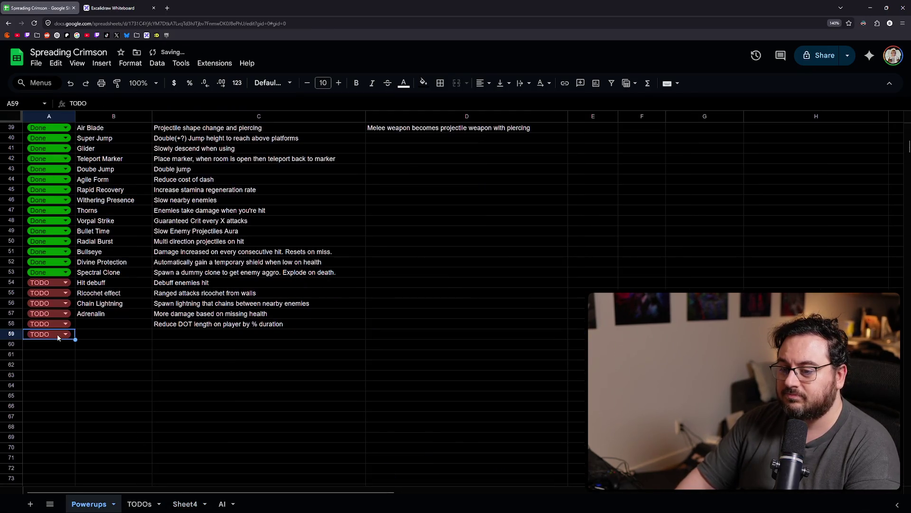
text(More )
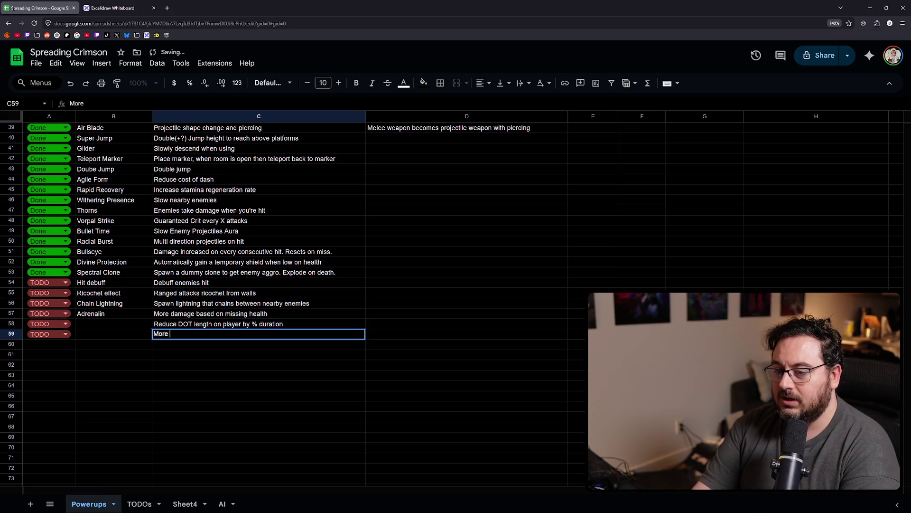
text(Stamina)
key(Return)
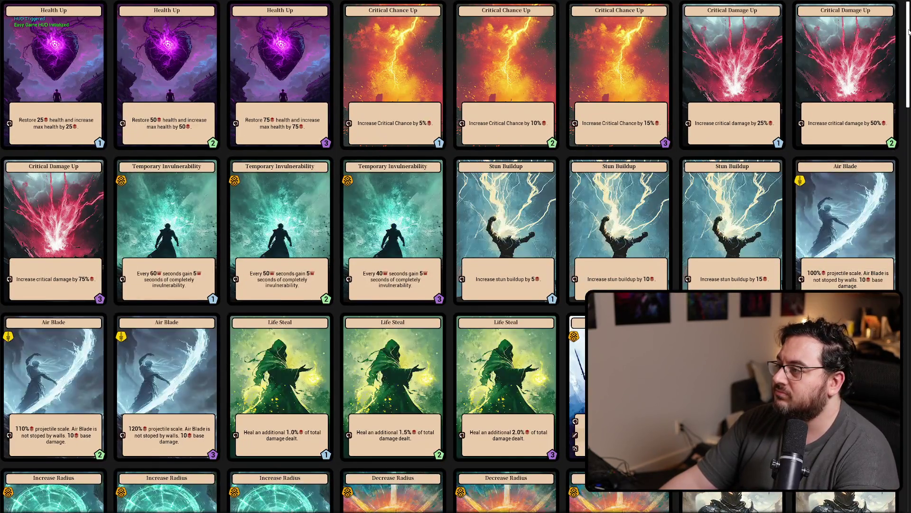
Scroll up and down the powerup card grid to review the stamina, dash and health tiers.
scroll(455, 256, down, 10)
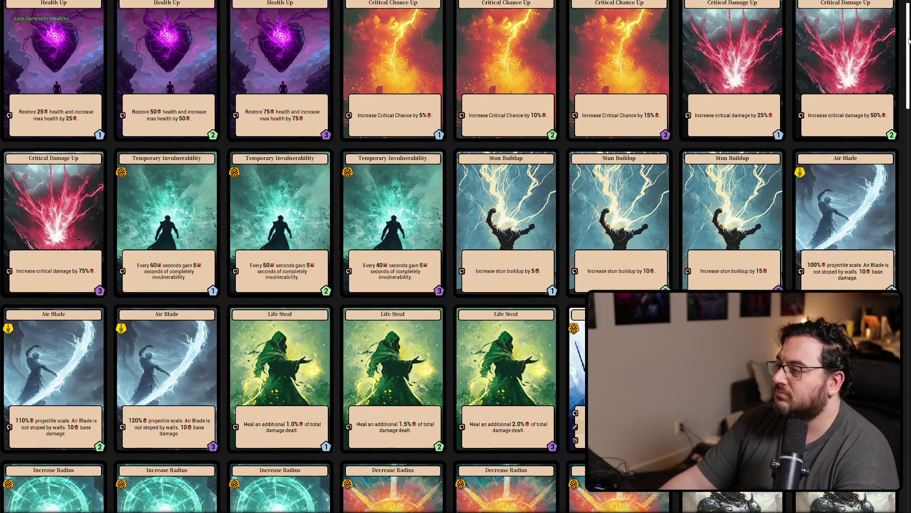
scroll(284, 257, down, 10)
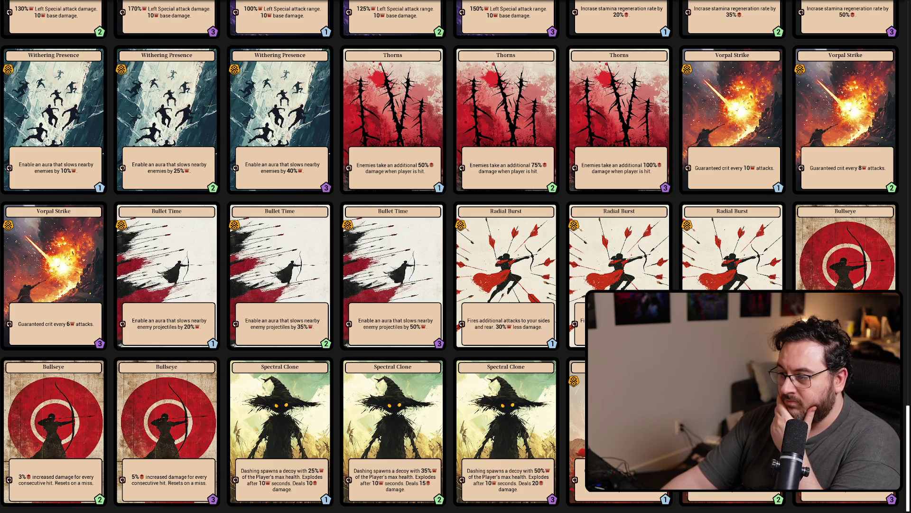
scroll(455, 257, up, 2)
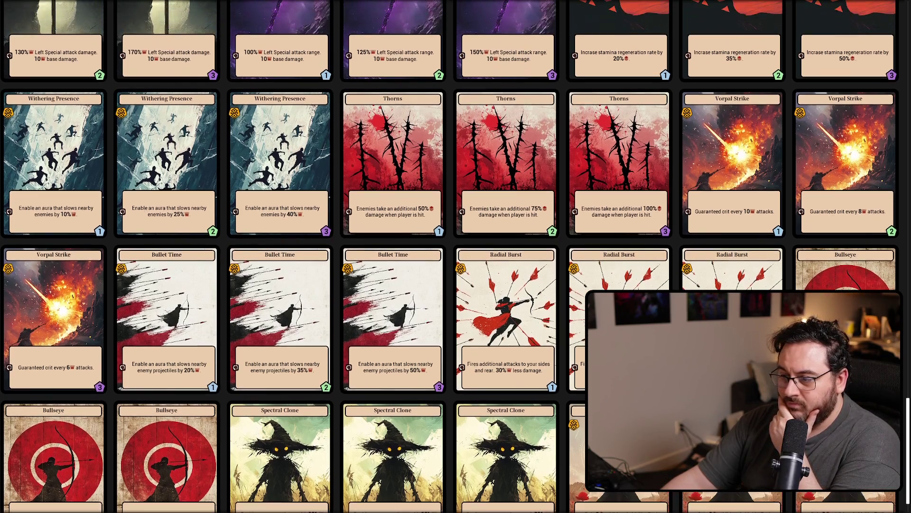
scroll(456, 257, up, 2)
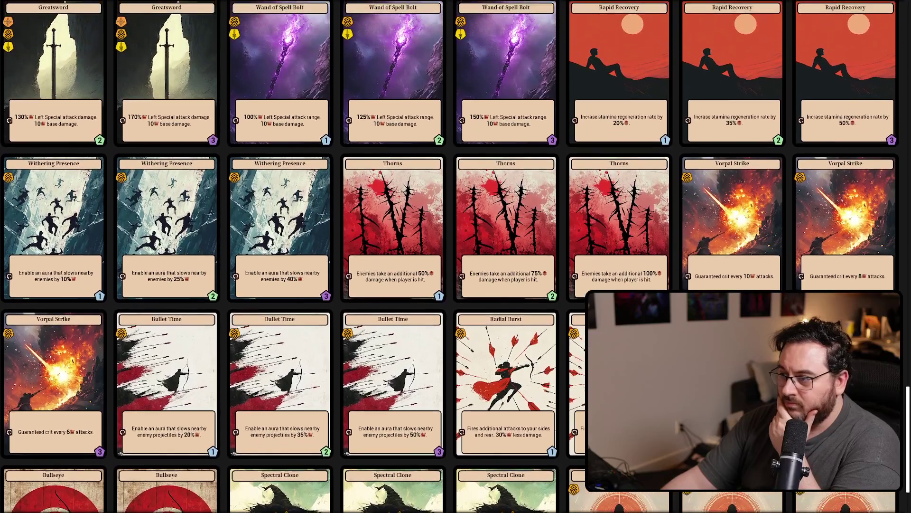
scroll(455, 256, up, 1)
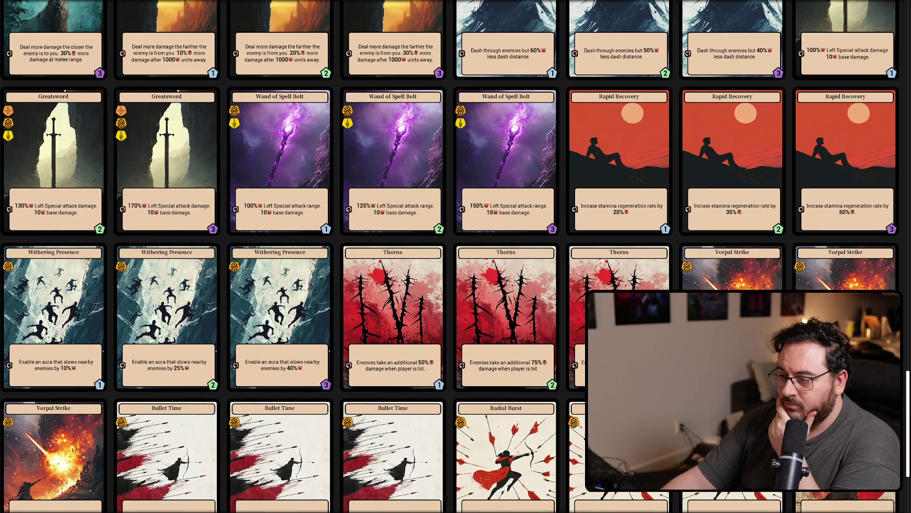
scroll(456, 256, up, 1)
scroll(745, 249, up, 1)
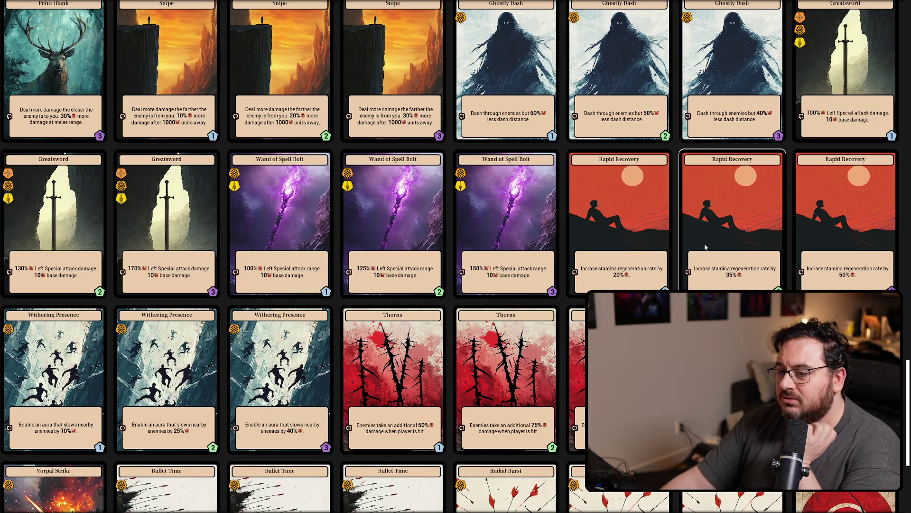
scroll(705, 233, up, 2)
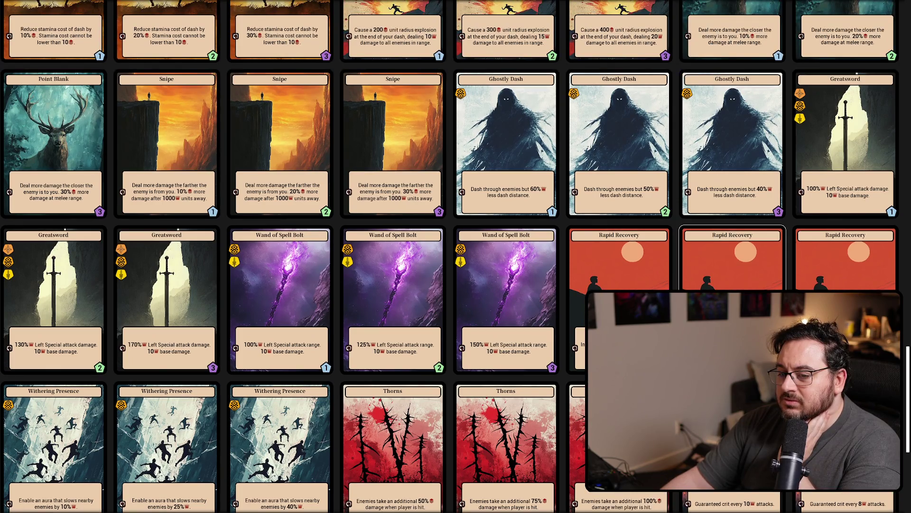
scroll(712, 247, up, 2)
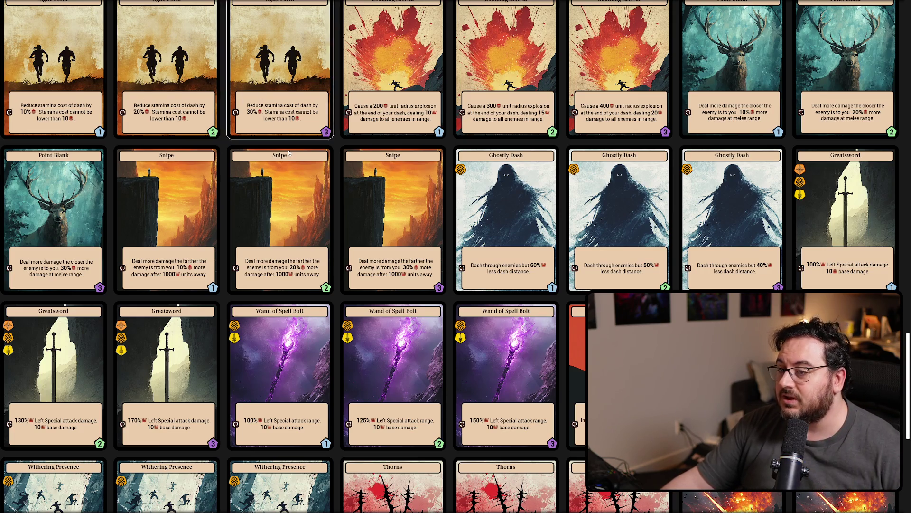
scroll(437, 262, up, 2)
scroll(437, 261, up, 6)
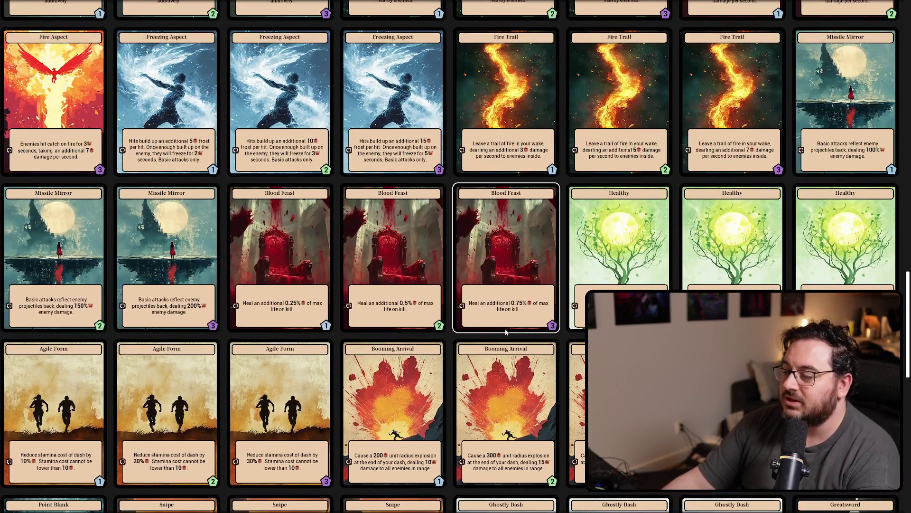
scroll(507, 327, up, 8)
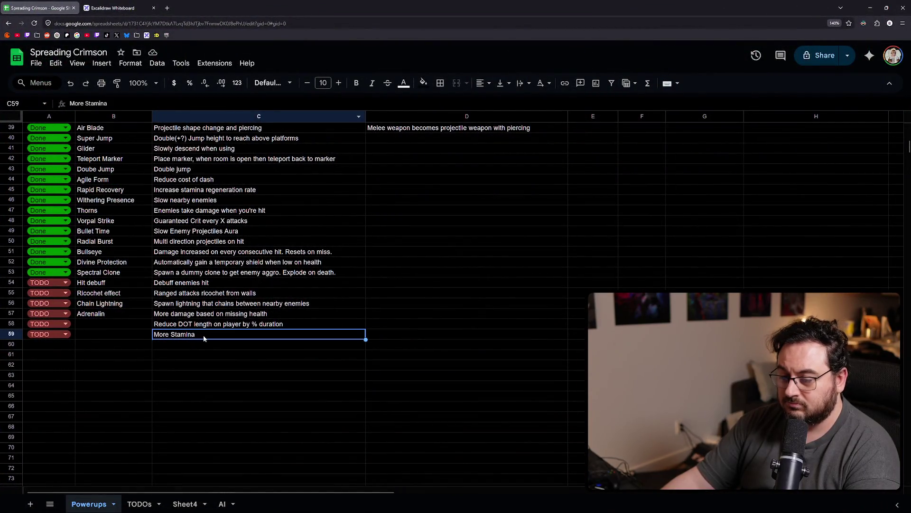
Check the Cost Reduction tier rows on Sheet4, then come back to the Powerups sheet.
click(64, 345)
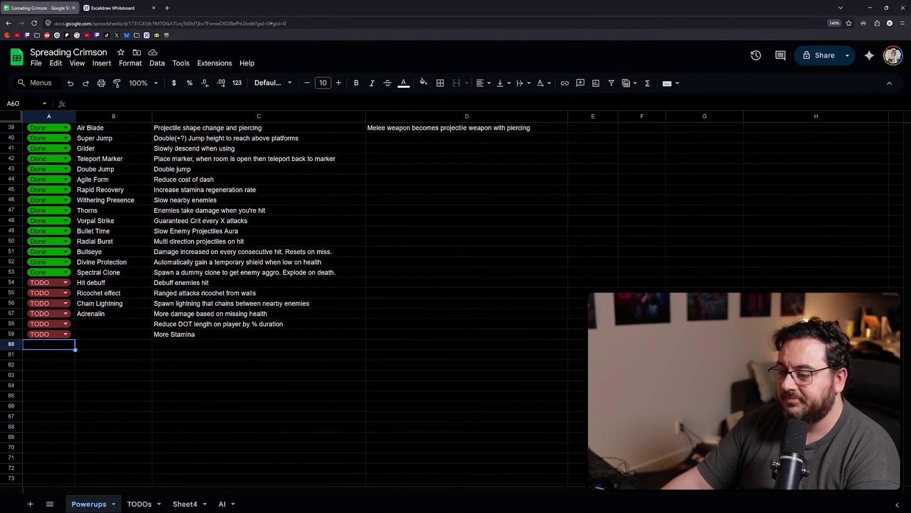
click(185, 505)
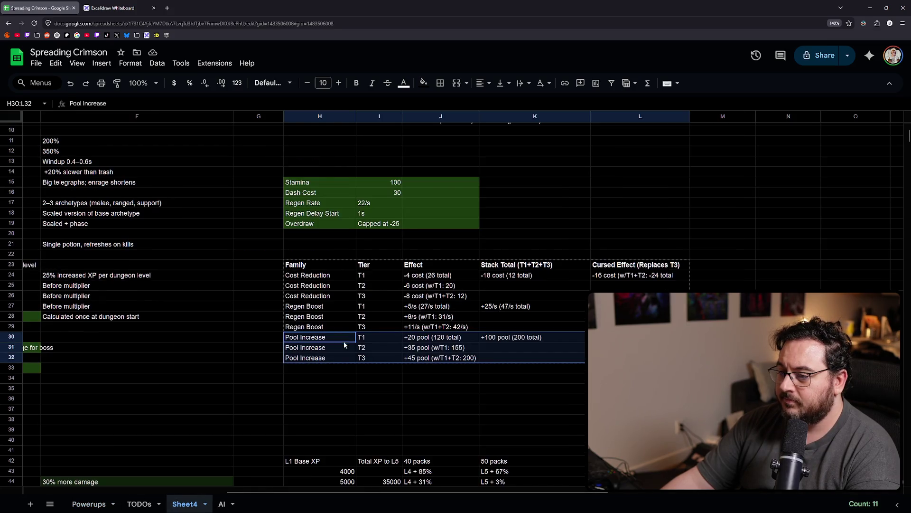
click(317, 297)
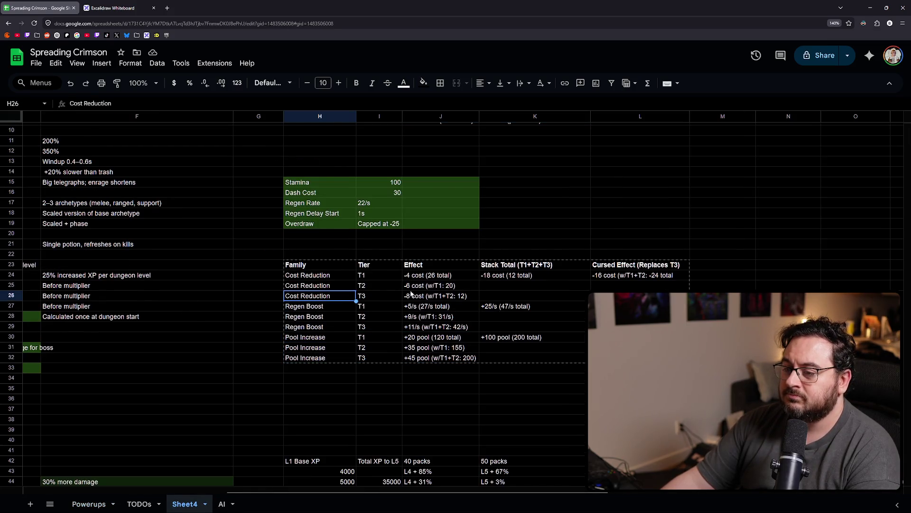
click(87, 504)
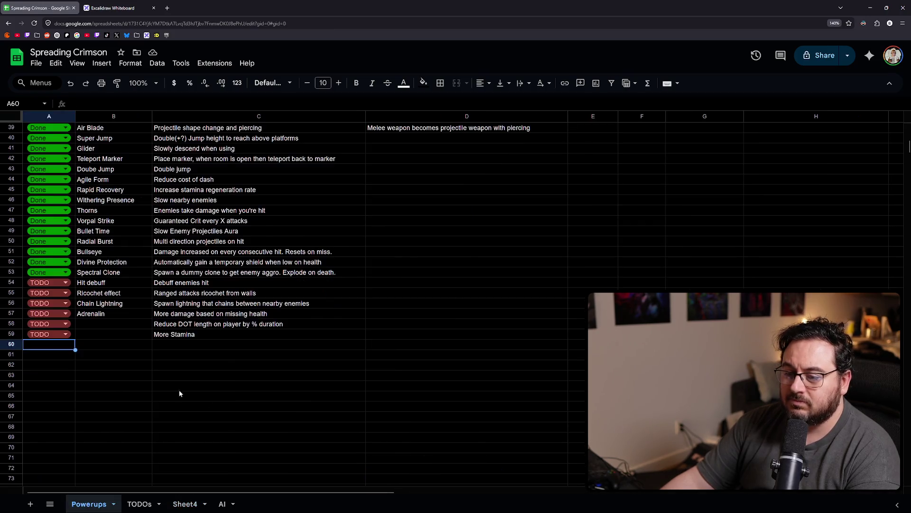
Add row 60 as a TODO powerup: 'More Health but Less Damage'.
click(100, 345)
click(68, 344)
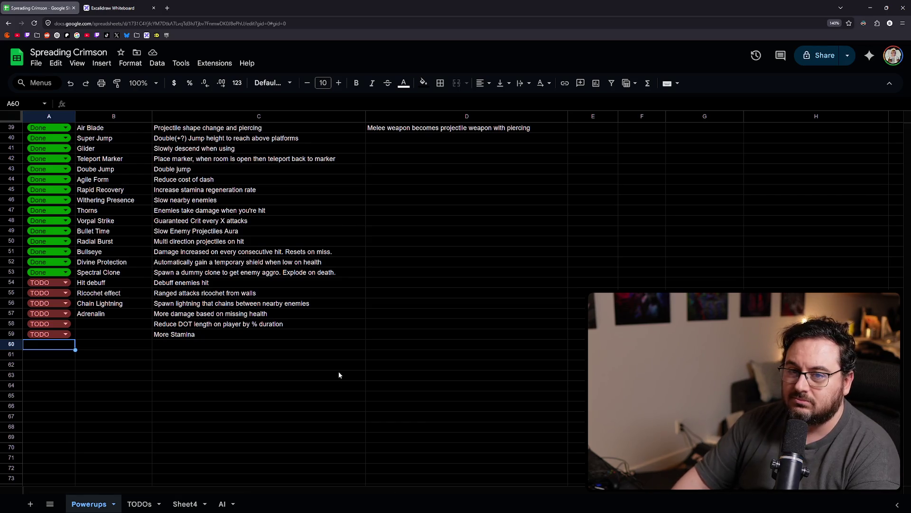
text(T)
key(Tab)
key(Tab)
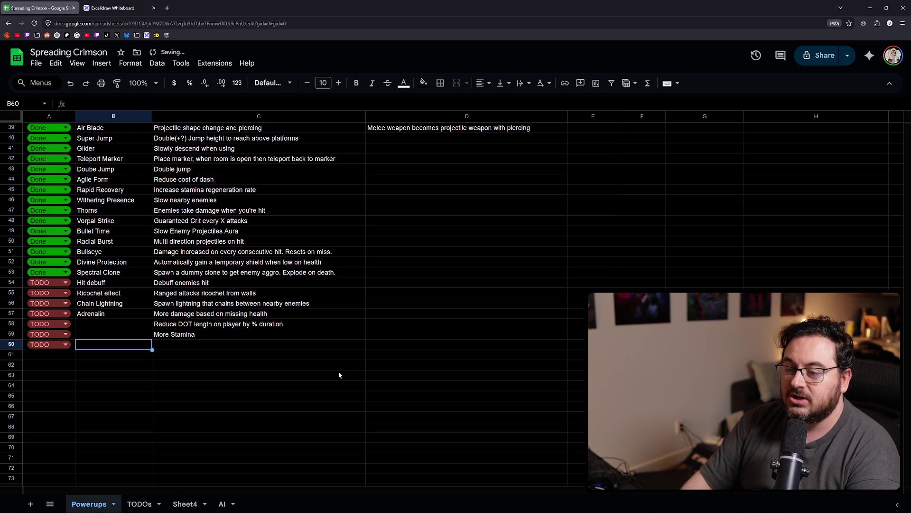
text(More Health)
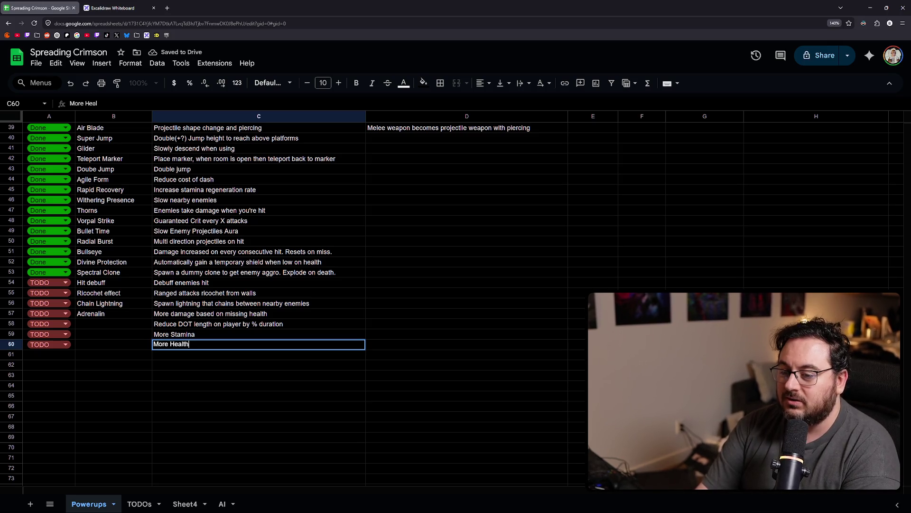
text( but Less Damage)
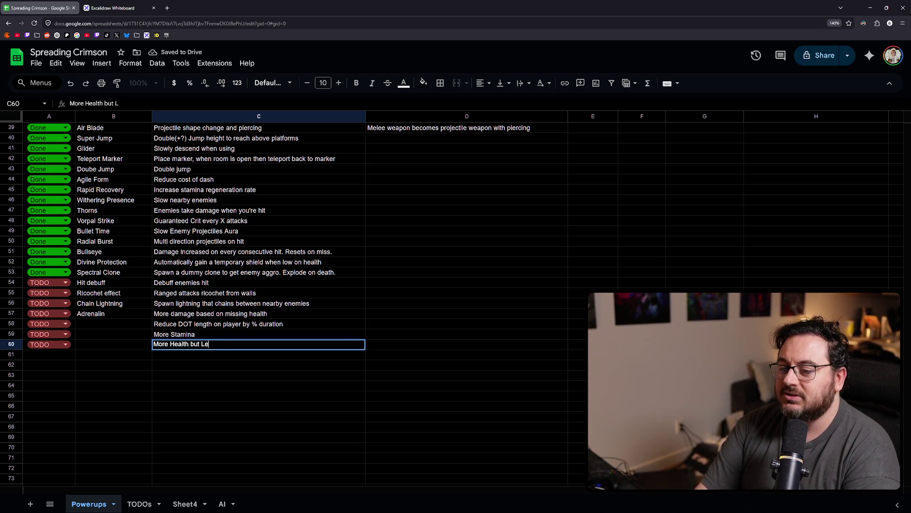
key(Return)
Add row 61 as a TODO powerup: 'More Damage but less health'.
text(T)
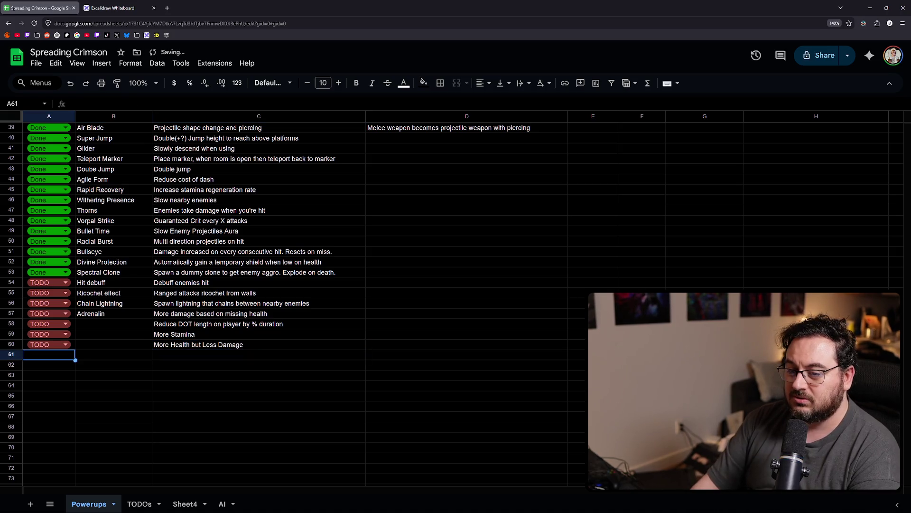
key(Tab)
key(Tab)
text(More)
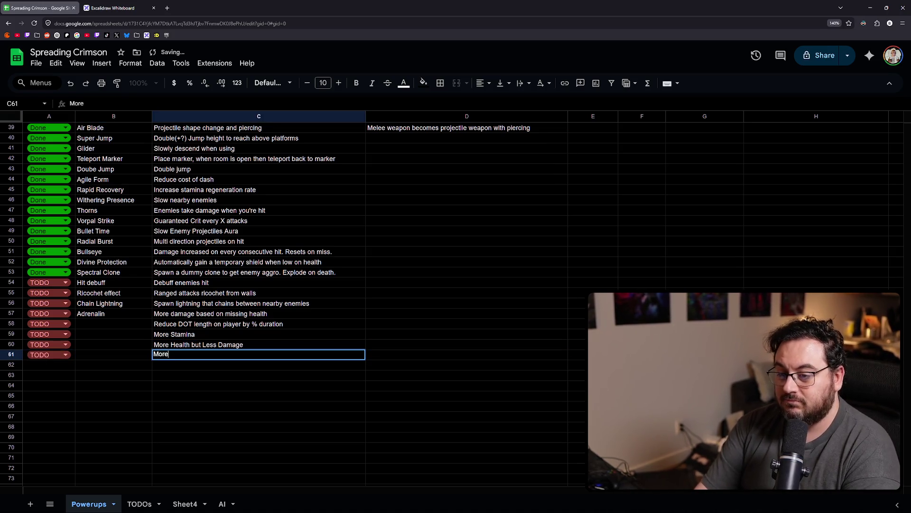
text( Damage but les)
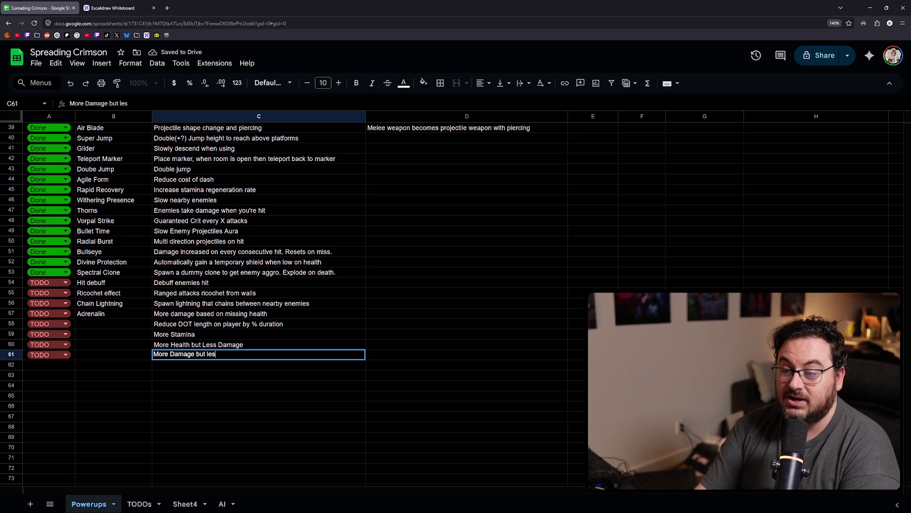
text(s health)
key(Return)
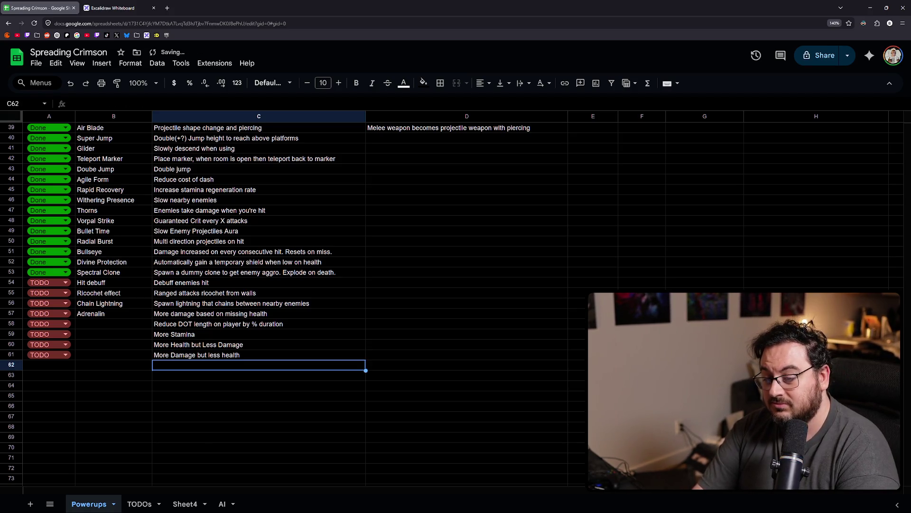
click(49, 365)
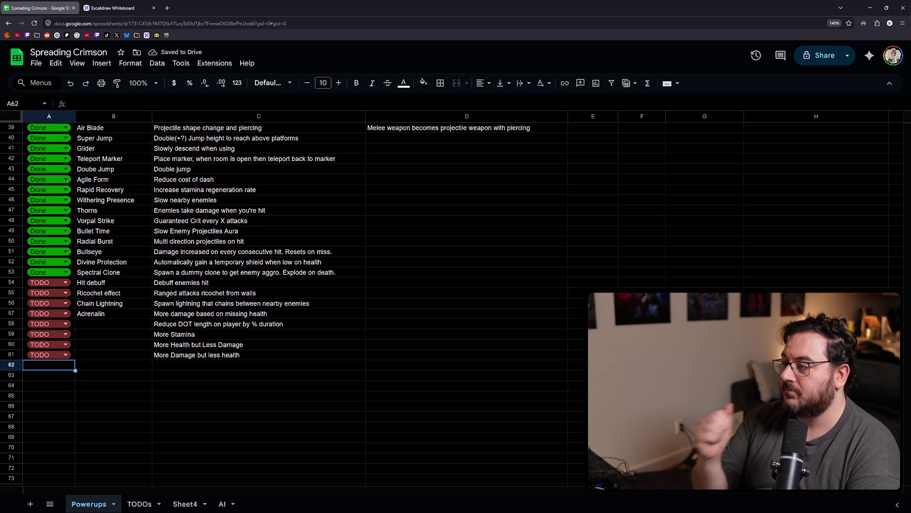
scroll(337, 371, down, 3)
scroll(372, 350, up, 1)
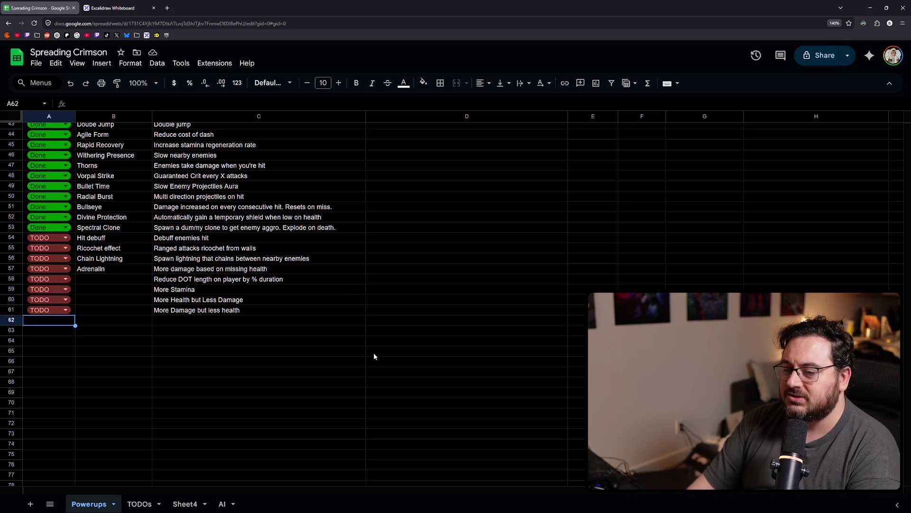
Give row 62 TODO status and move to its description cell.
text(TODO)
key(Tab)
key(Tab)
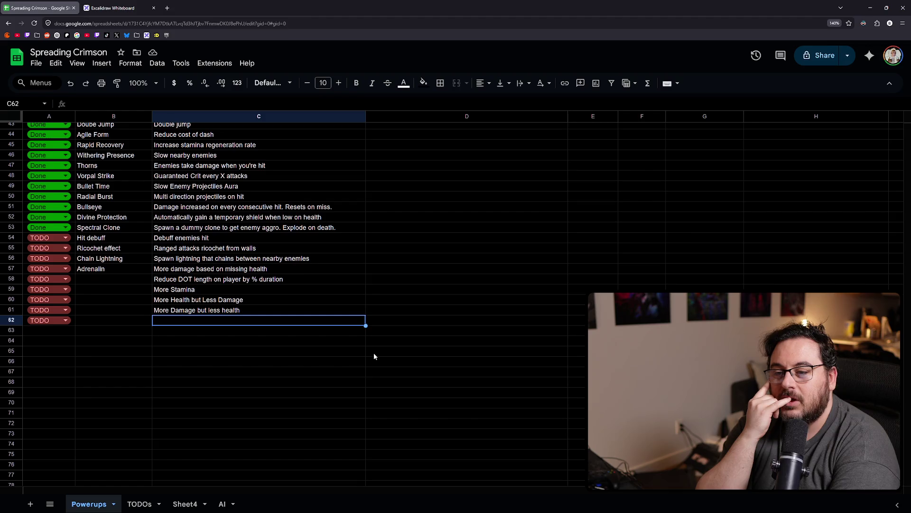
Enter 'More health but getting hit reduces max health' in C62 and set row 63 to TODO.
text(More health but)
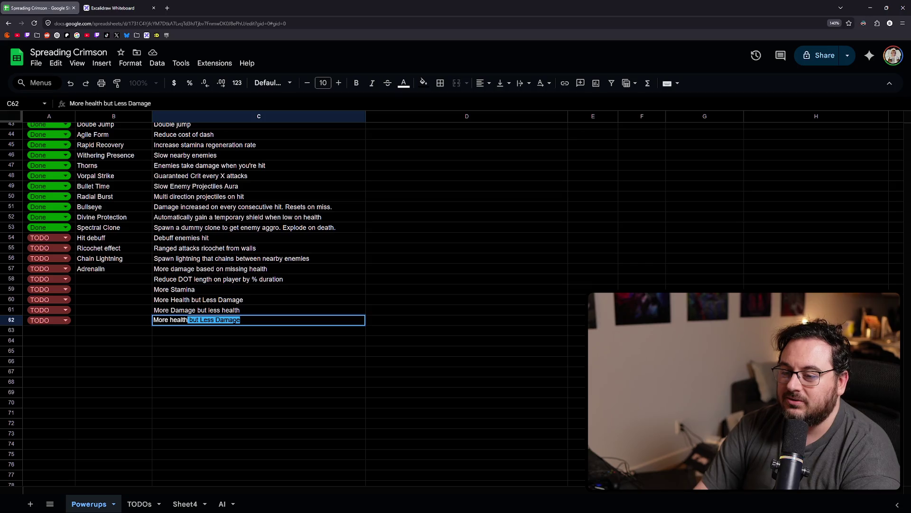
text( getting hit reduces max health)
key(Return)
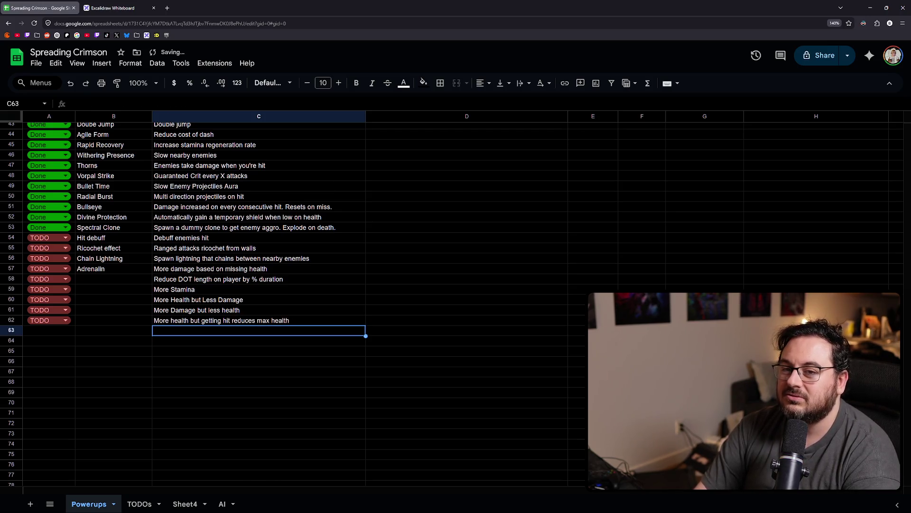
key(Left)
key(Left)
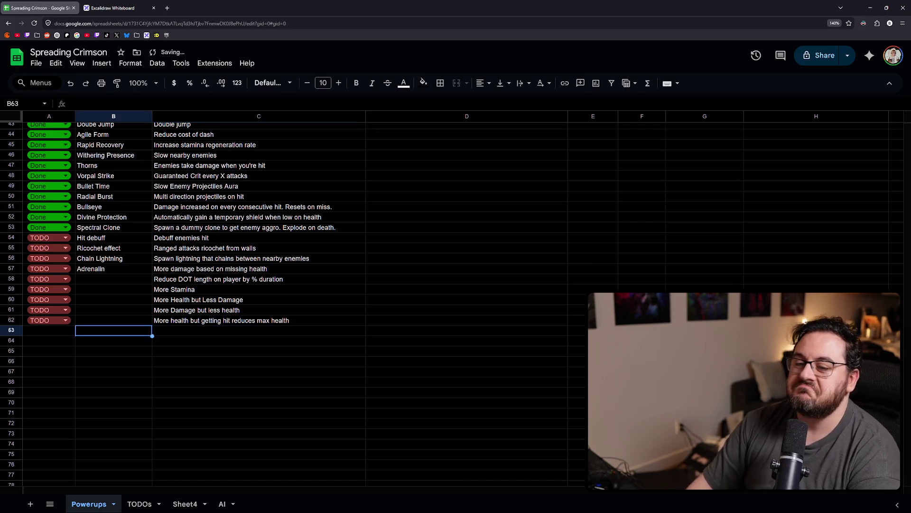
text(TODO)
key(Right)
key(Right)
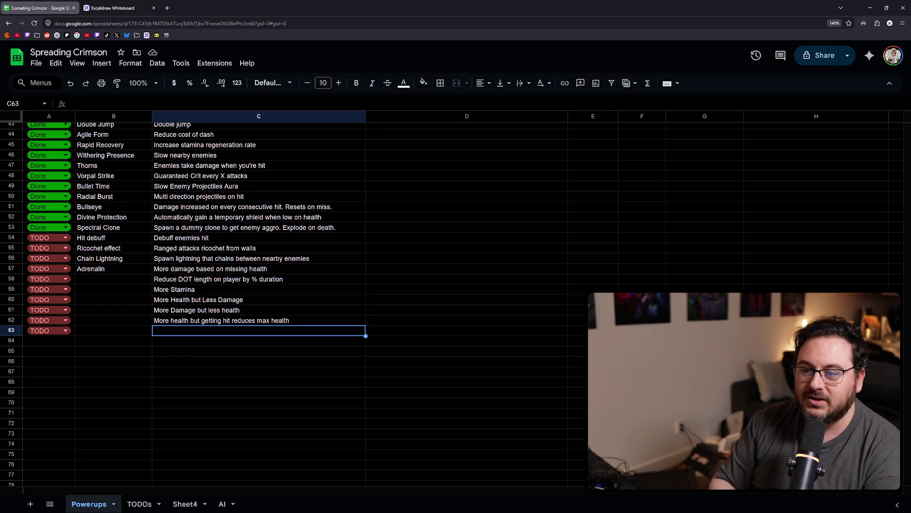
Review the ideas in rows 61 and 62, then return to the empty C63 cell.
key(Up)
key(Up)
key(Up)
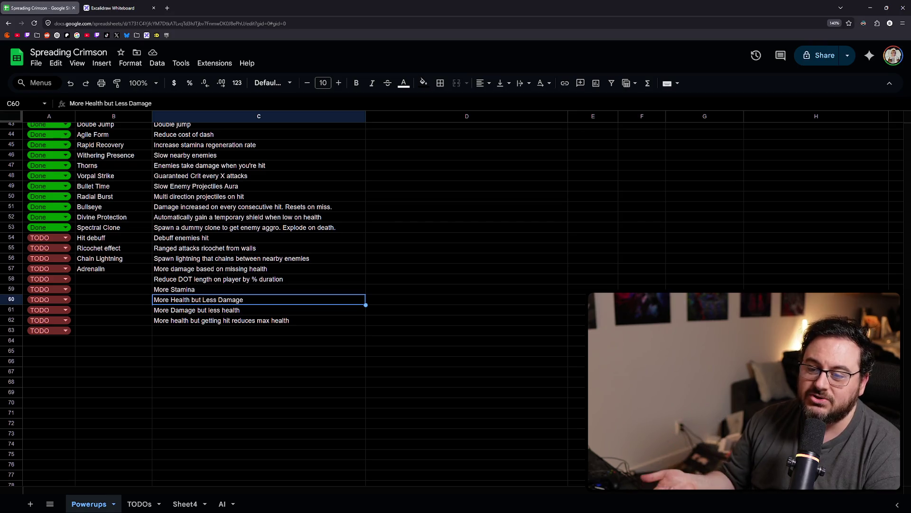
click(259, 310)
click(258, 320)
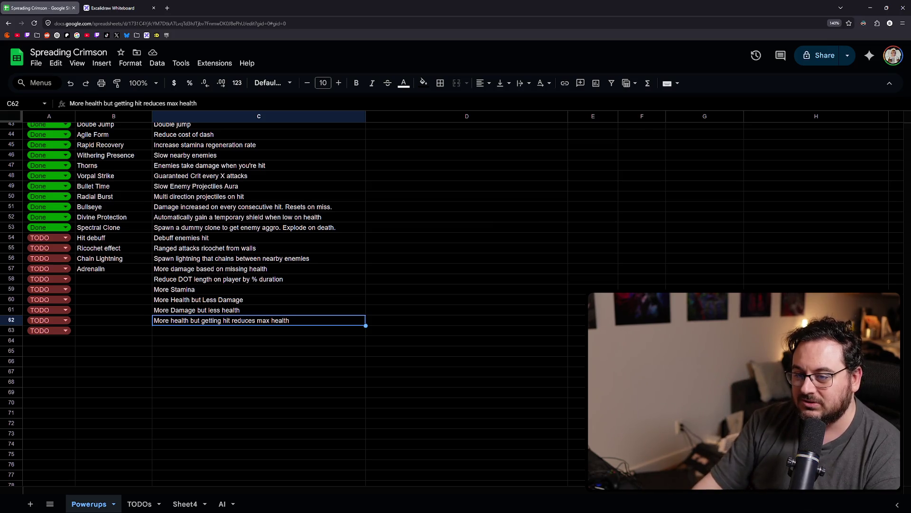
key(Down)
key(Home)
key(Right)
key(Right)
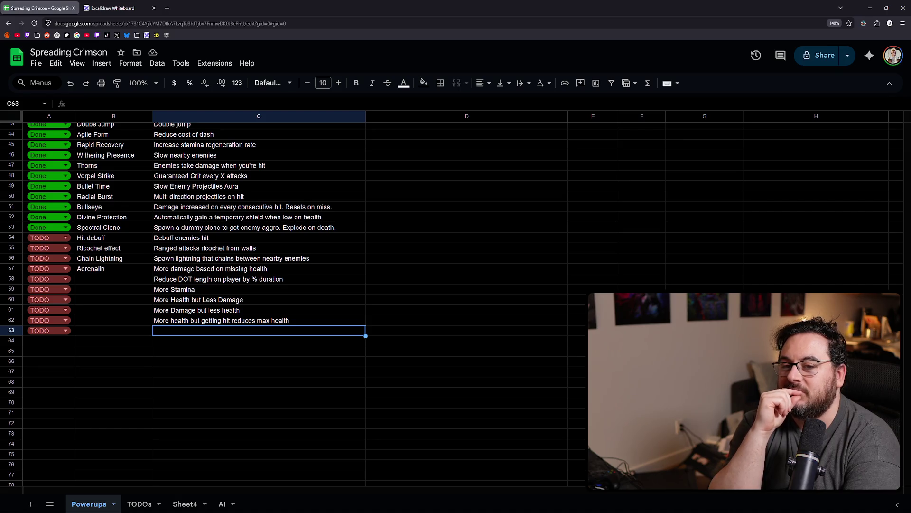
click(258, 320)
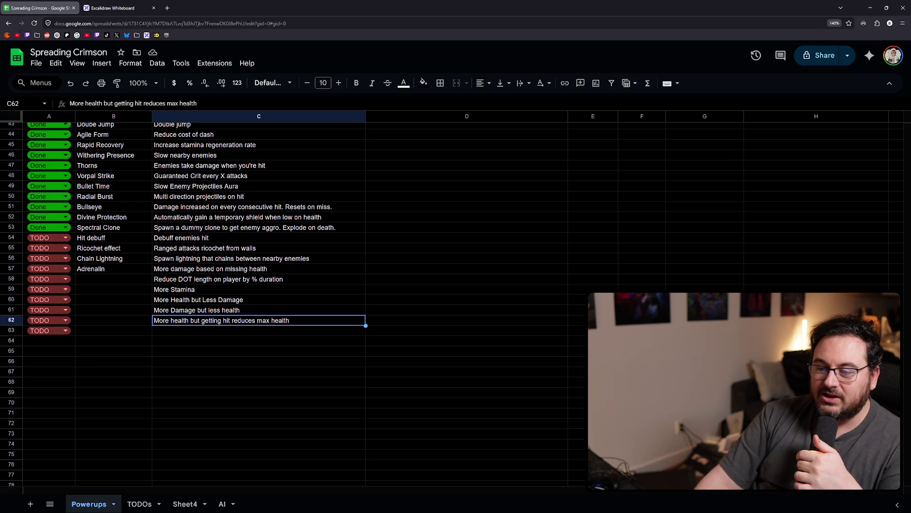
Reread the row 62 idea, then go back to the empty row 63 description.
click(259, 331)
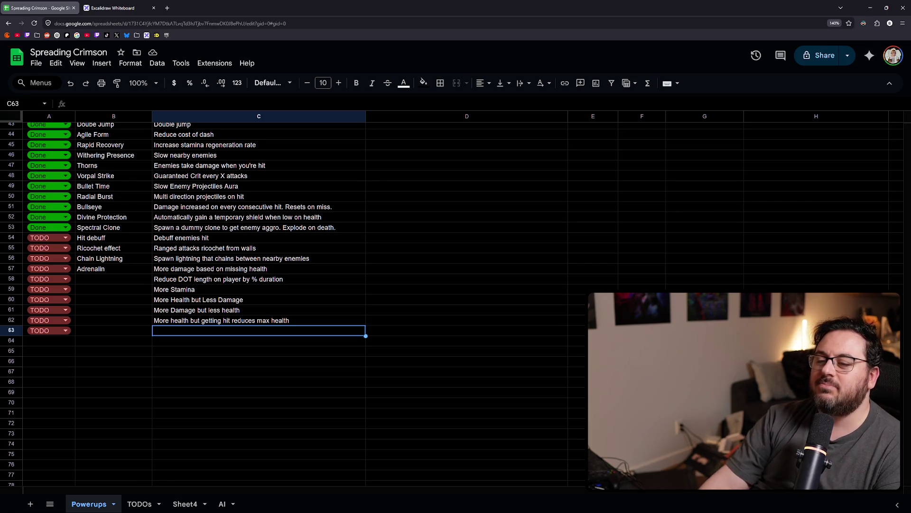
click(259, 320)
click(259, 331)
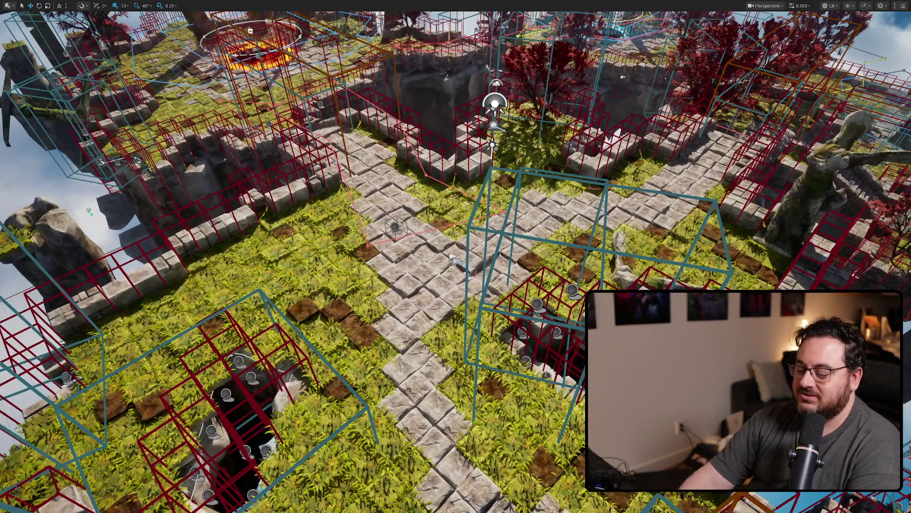
Play in editor and scroll the card grid down to the Armor, Berserker, Soul Siphon and Last Stand tiers.
key(alt+p)
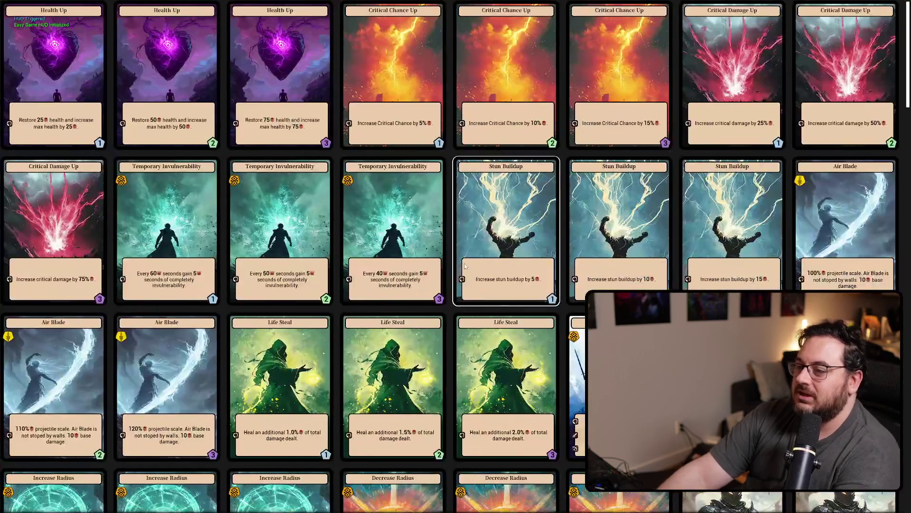
scroll(506, 171, down, 2)
scroll(513, 189, down, 2)
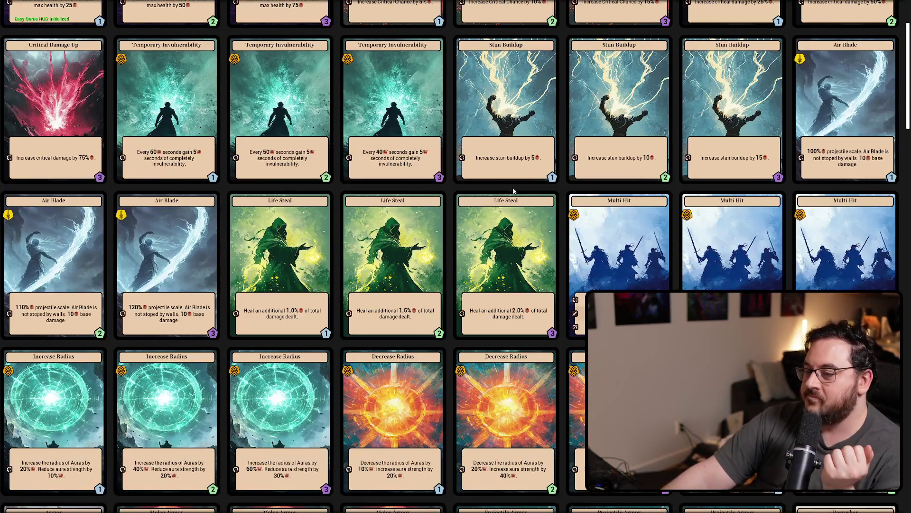
scroll(514, 197, up, 2)
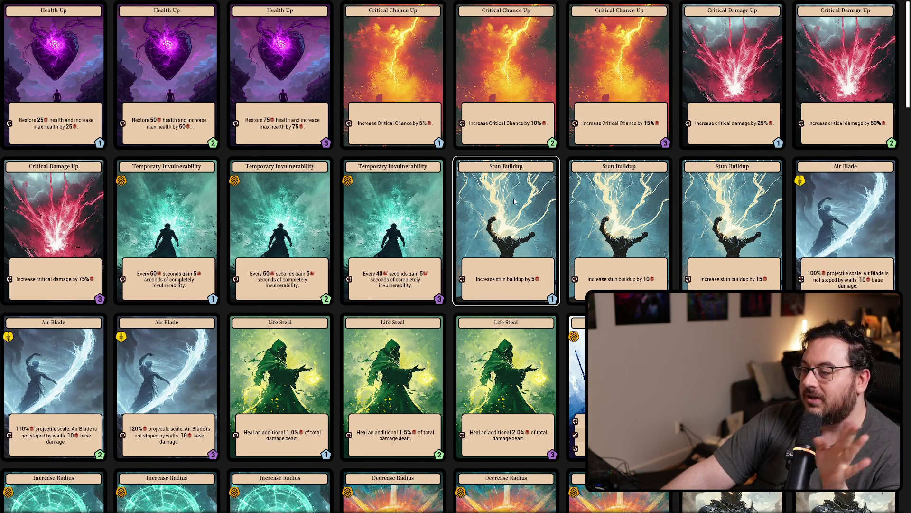
scroll(515, 201, down, 2)
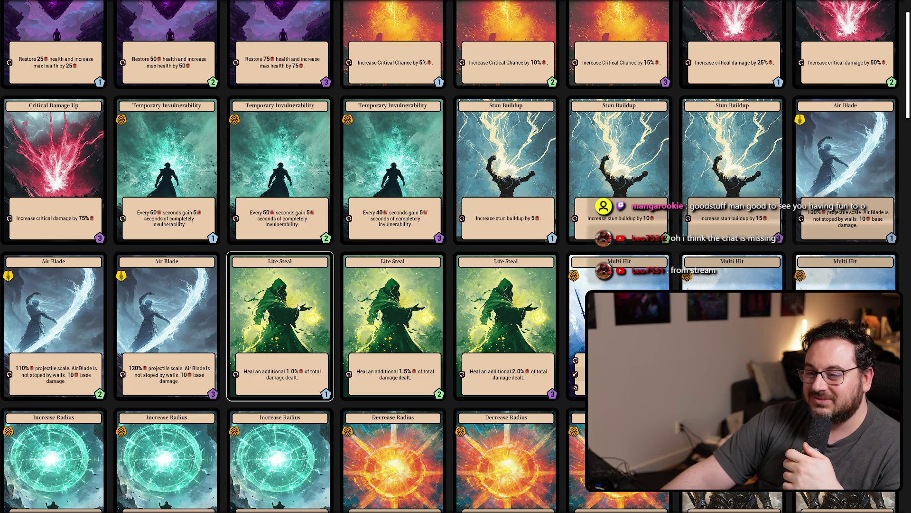
scroll(298, 307, down, 1)
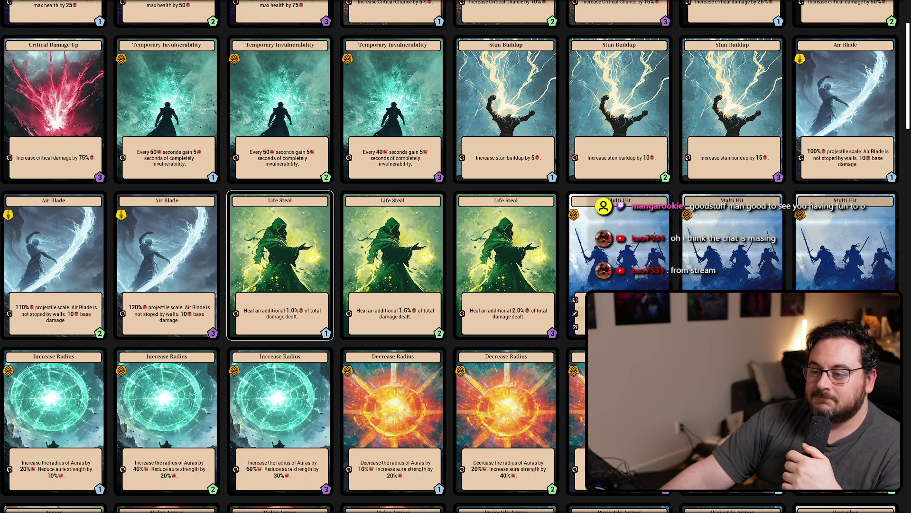
scroll(264, 254, up, 1)
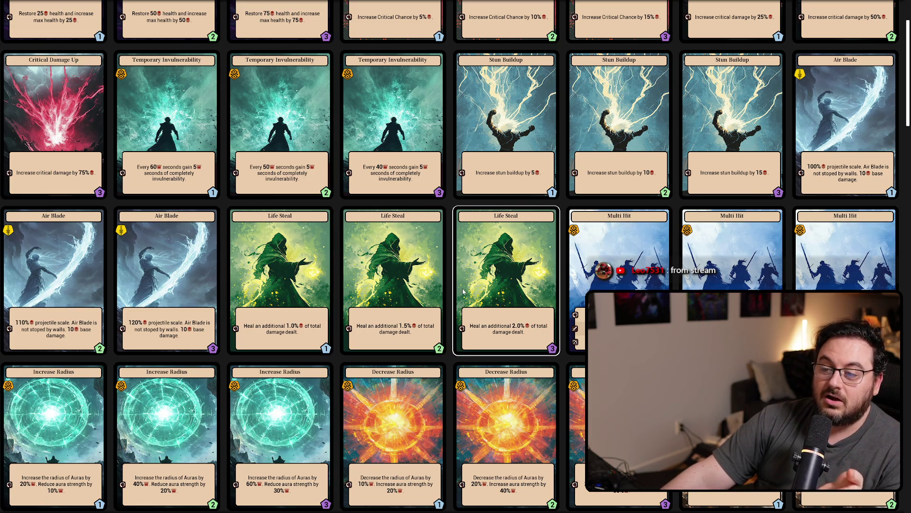
scroll(464, 291, down, 3)
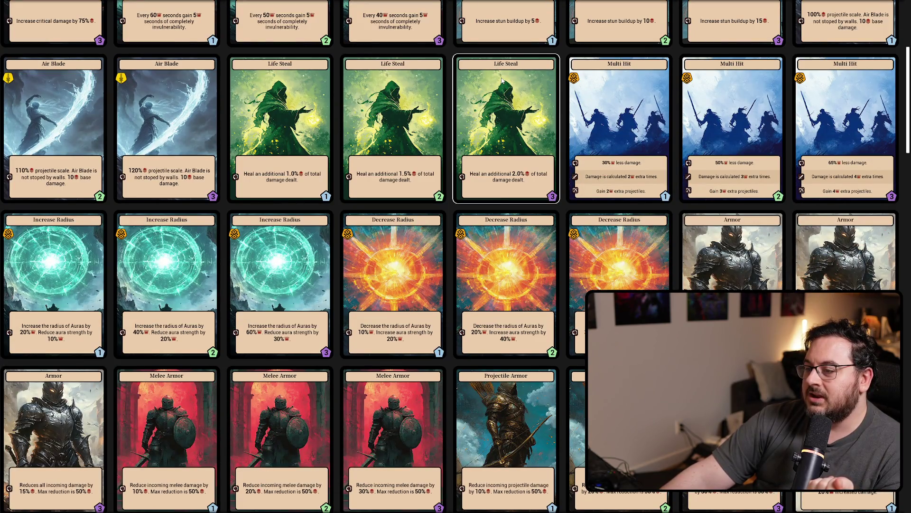
scroll(501, 80, down, 3)
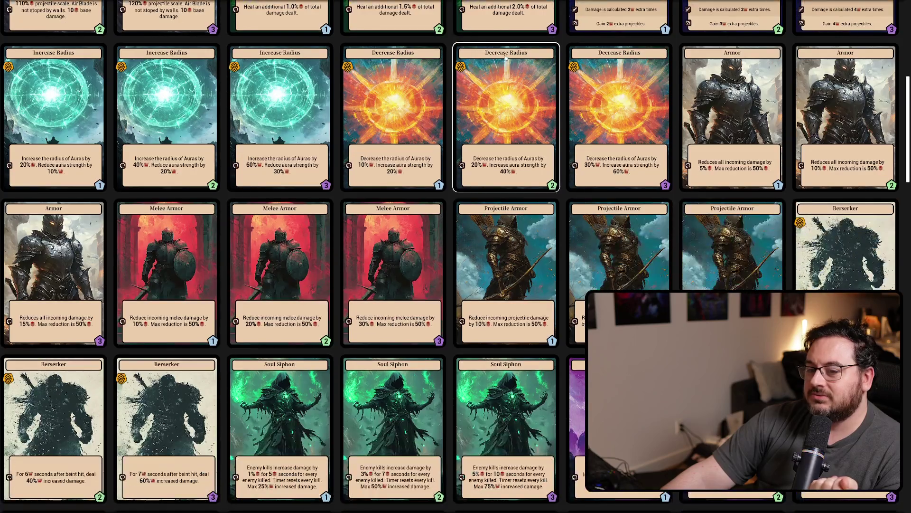
scroll(506, 57, down, 3)
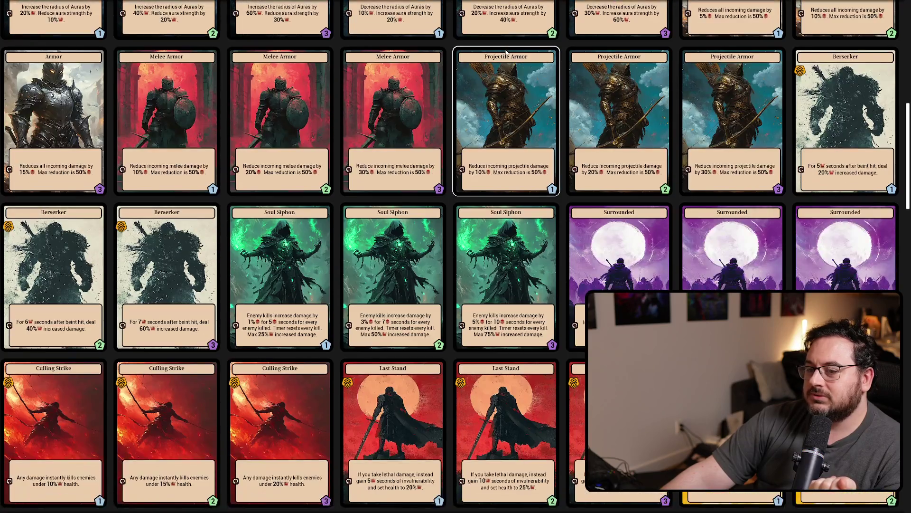